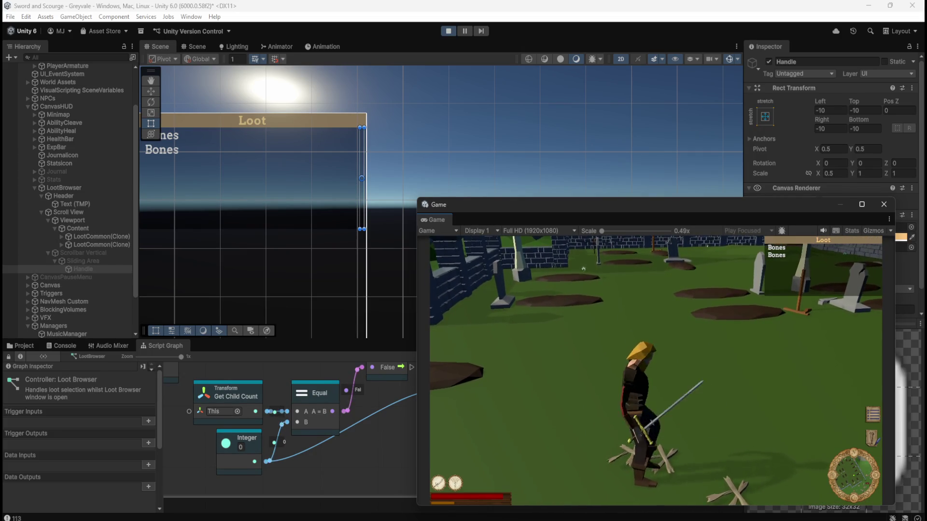
- Collect Bones from the bone piles and defeat the skeleton to open its loot
{"action": "key", "text": "e"}
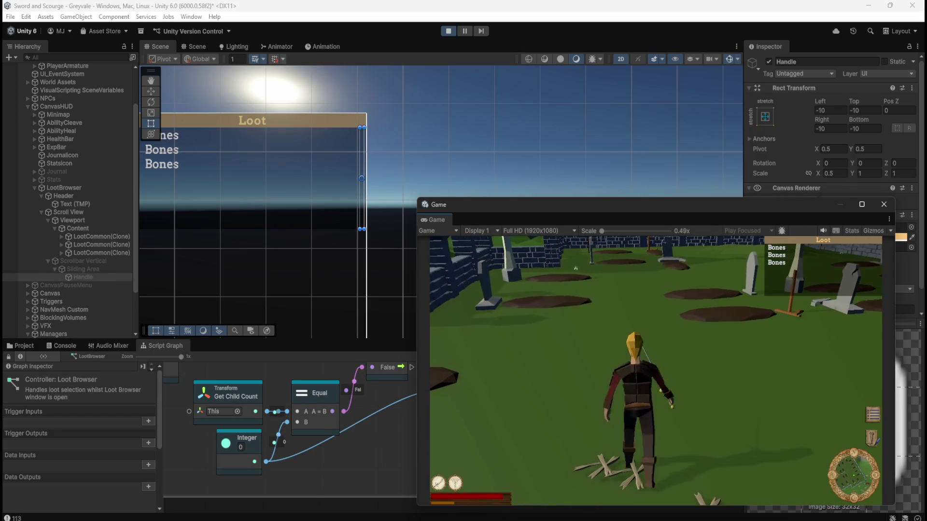
{"action": "key", "text": "w"}
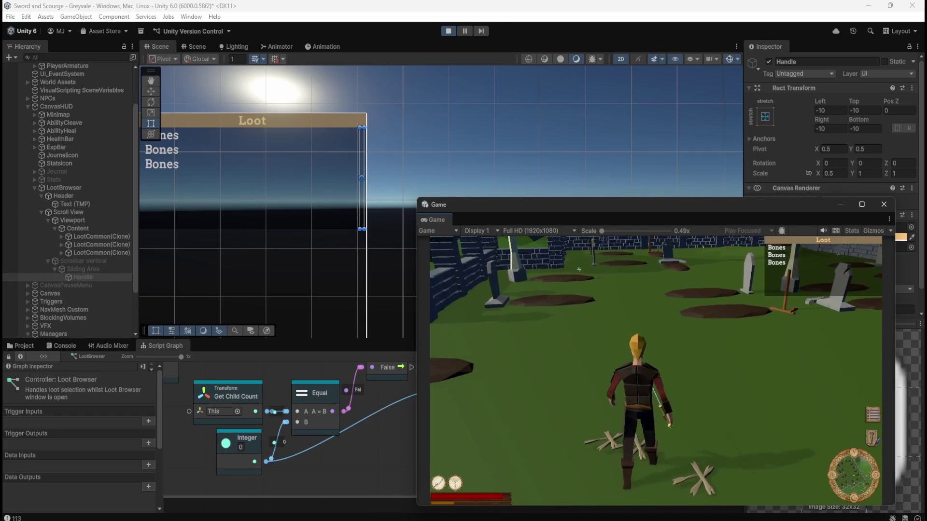
{"action": "key", "text": "s"}
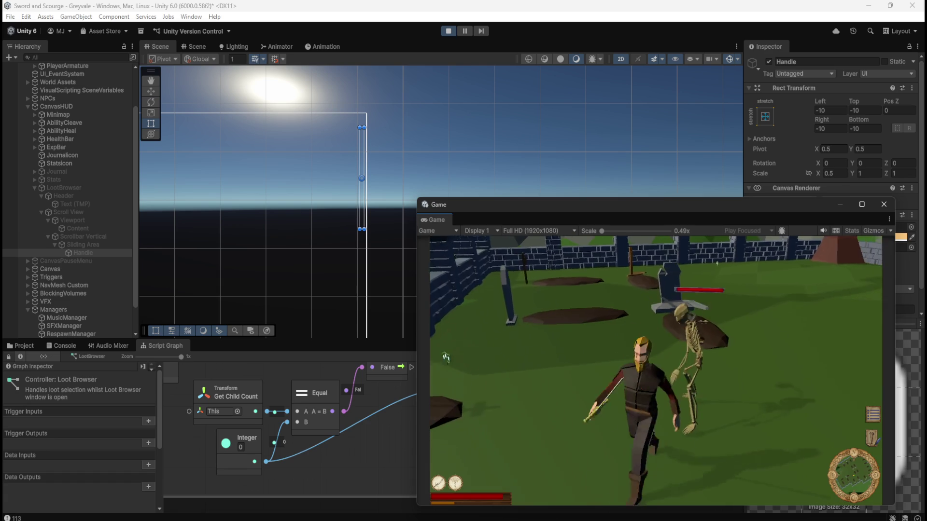
{"action": "key", "text": "w"}
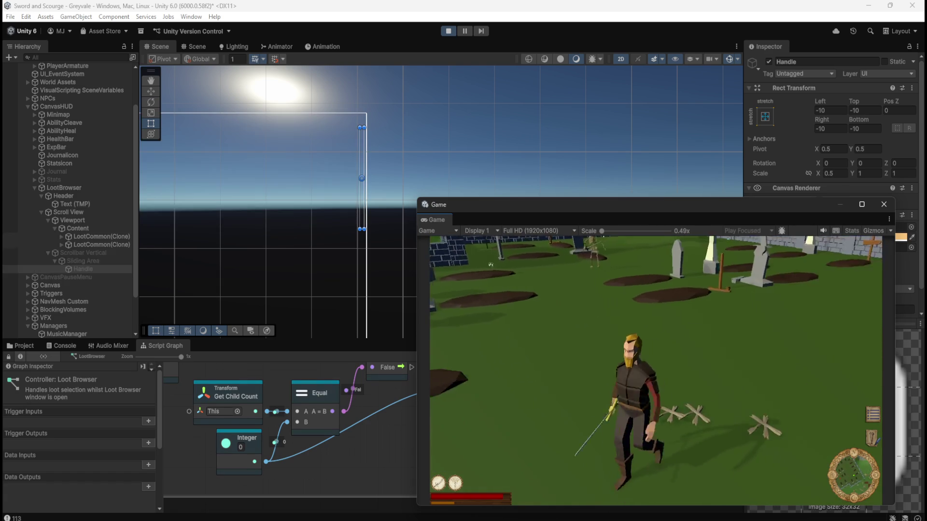
{"action": "key", "text": "s"}
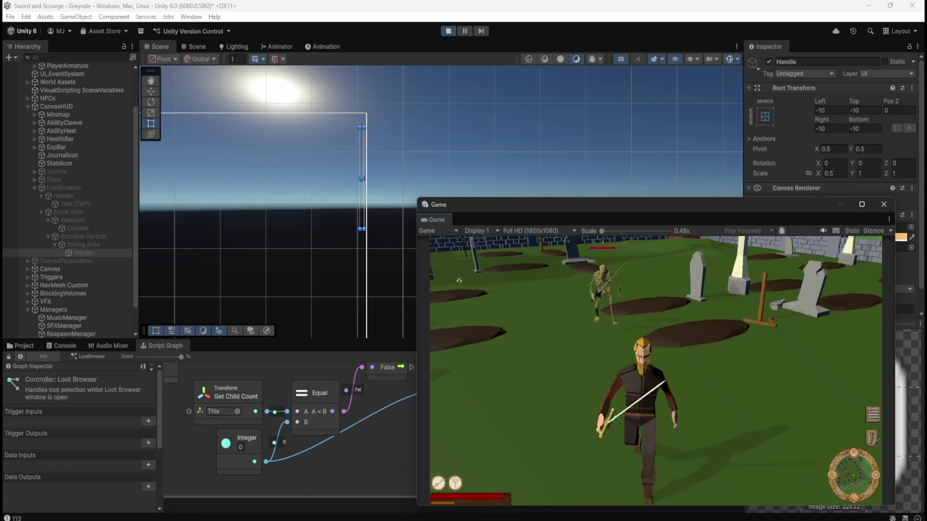
{"action": "key", "text": "w"}
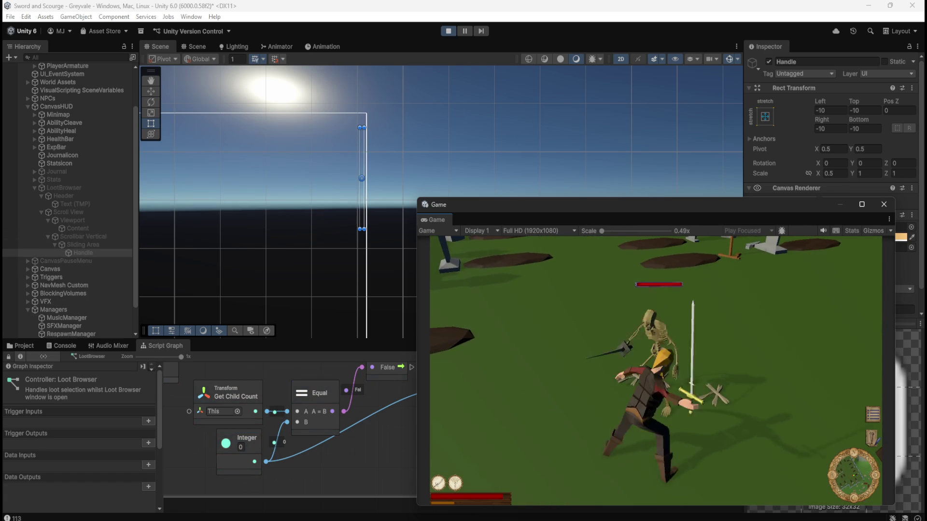
{"action": "key", "text": "s"}
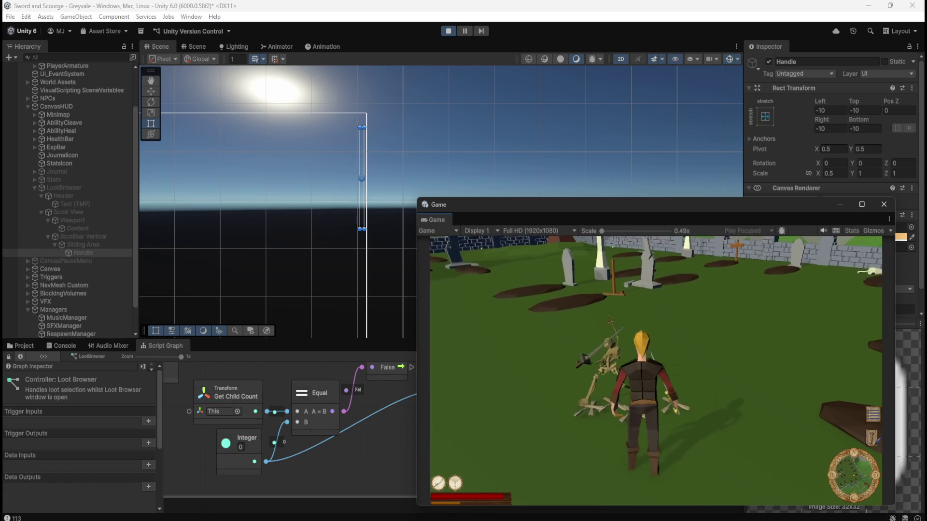
- Take loot items, cycle the Loot list selection, and kill another skeleton for its loot
{"action": "key", "text": "a"}
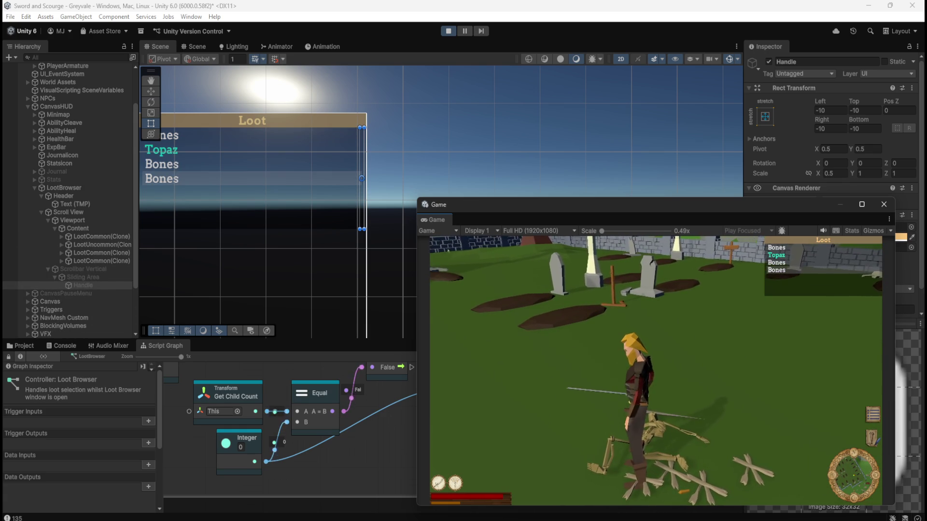
{"action": "key", "text": "Down"}
{"action": "key", "text": "Down"}
{"action": "key", "text": "Down"}
{"action": "key", "text": "Up"}
{"action": "key", "text": "Up"}
{"action": "key", "text": "Down"}
{"action": "key", "text": "Down"}
{"action": "key", "text": "Down"}
{"action": "key", "text": "w"}
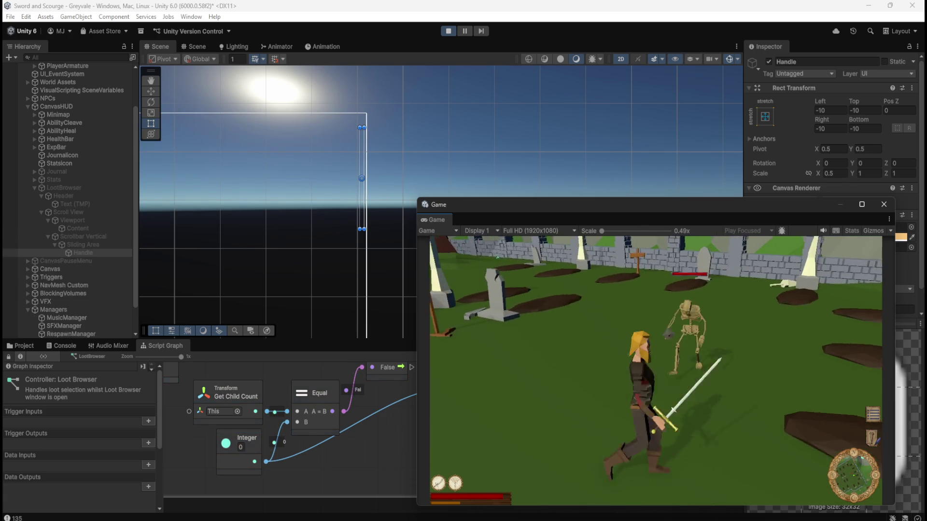
{"action": "key", "text": "e"}
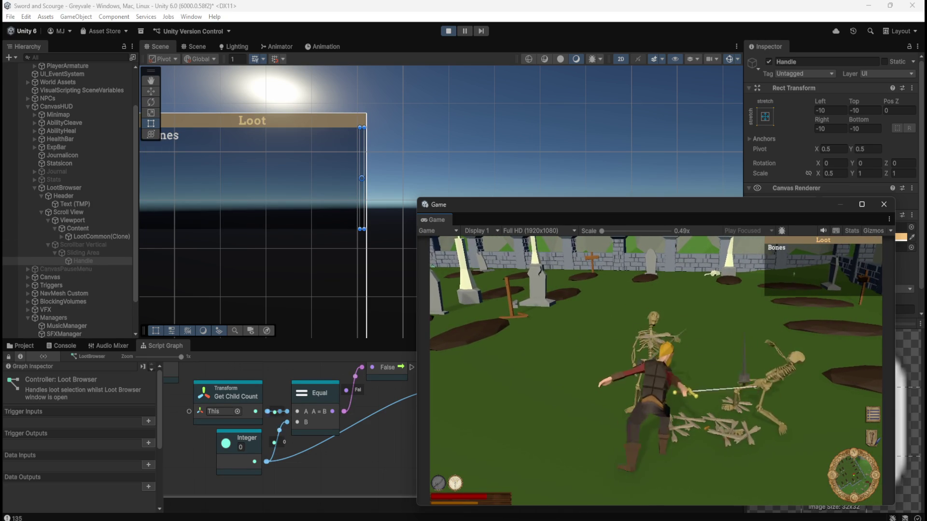
{"action": "key", "text": "a"}
- Walk the character around to gather more loot, then pause the game
{"action": "key", "text": "w"}
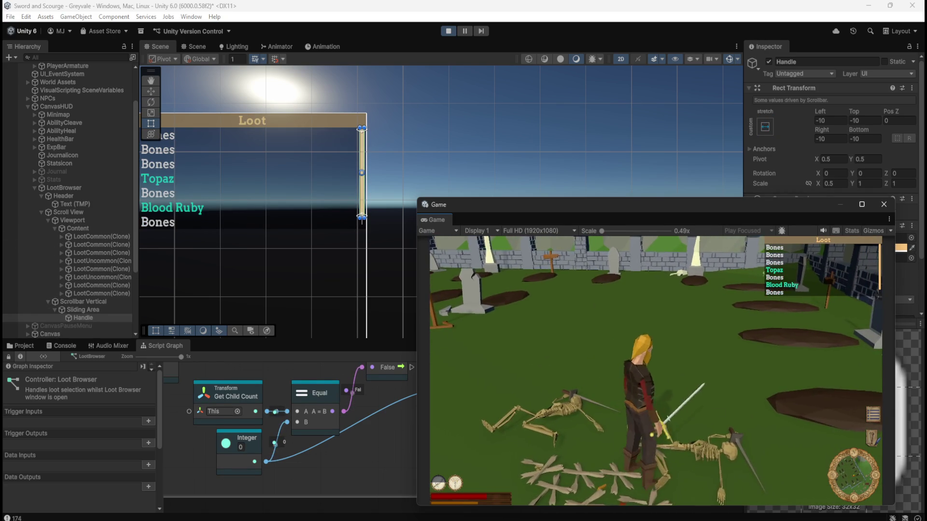
{"action": "key", "text": "s"}
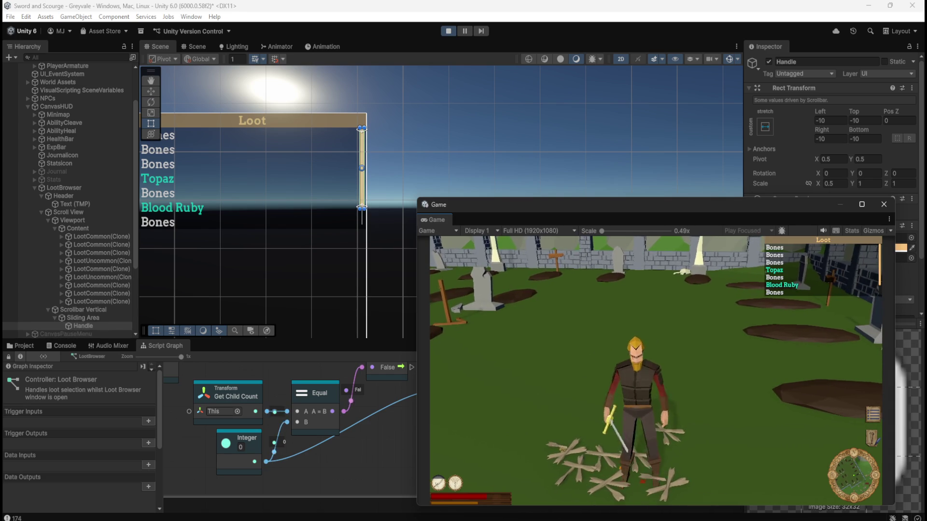
{"action": "key", "text": "s"}
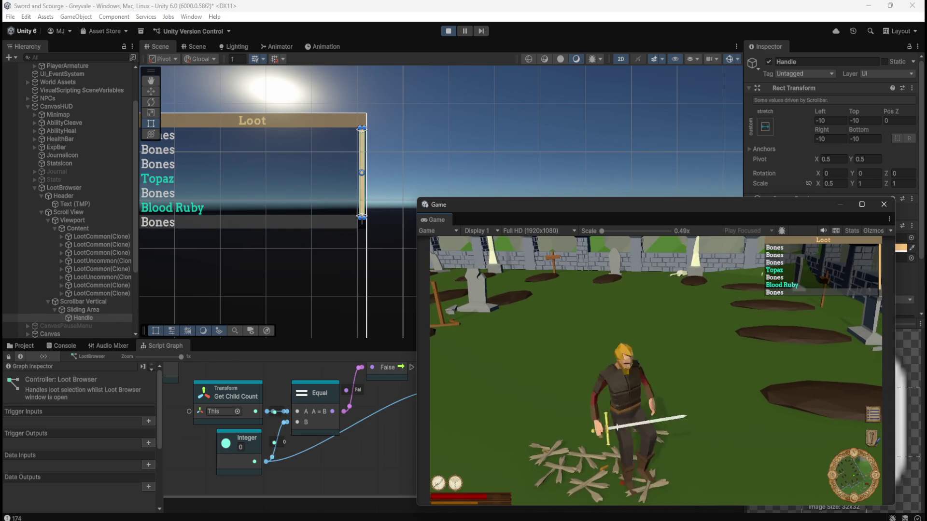
{"action": "key", "text": "a"}
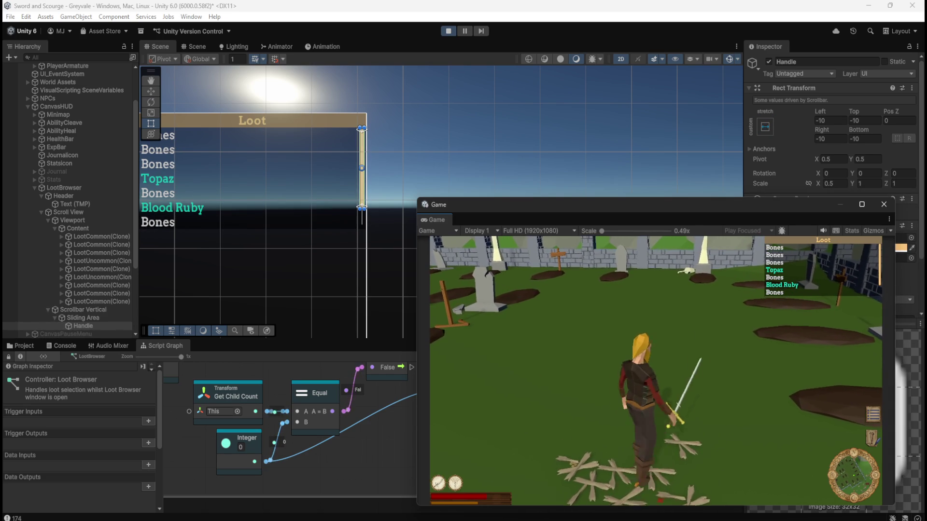
{"action": "key", "text": "a"}
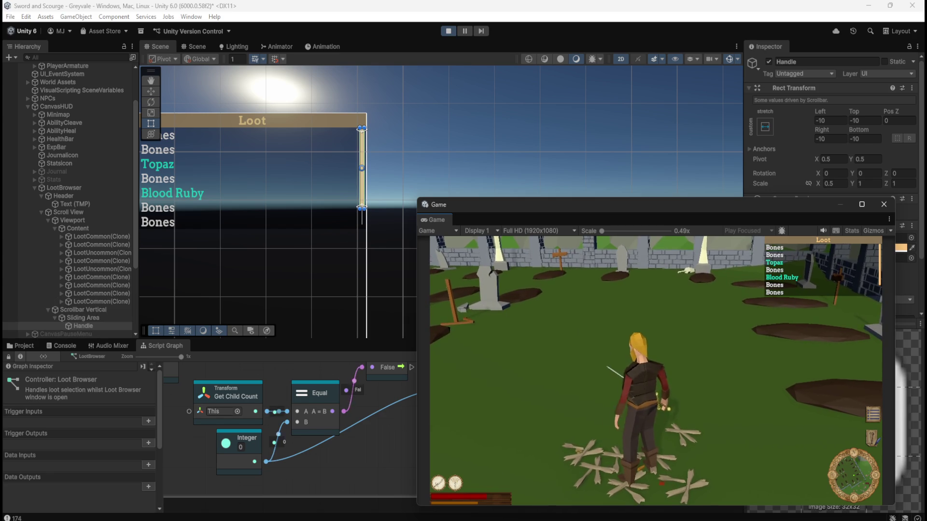
{"action": "key", "text": "a"}
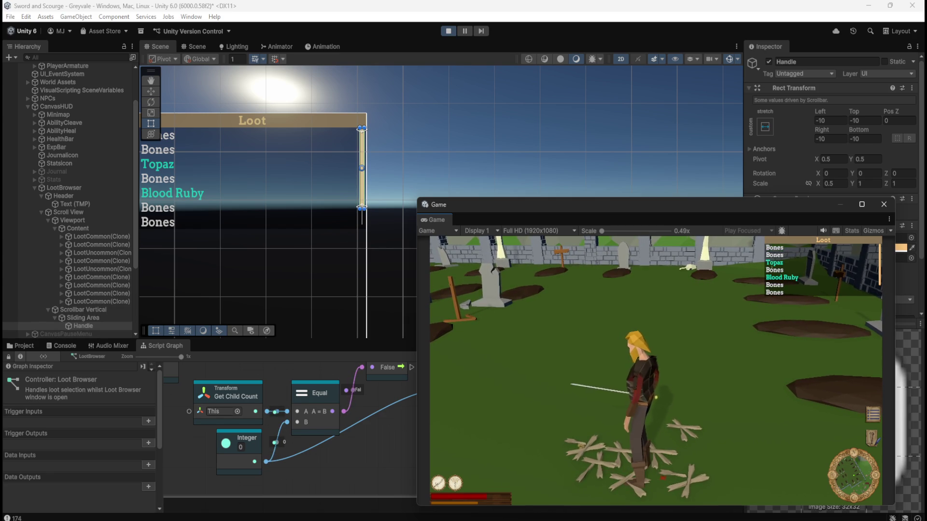
{"action": "key", "text": "Escape"}
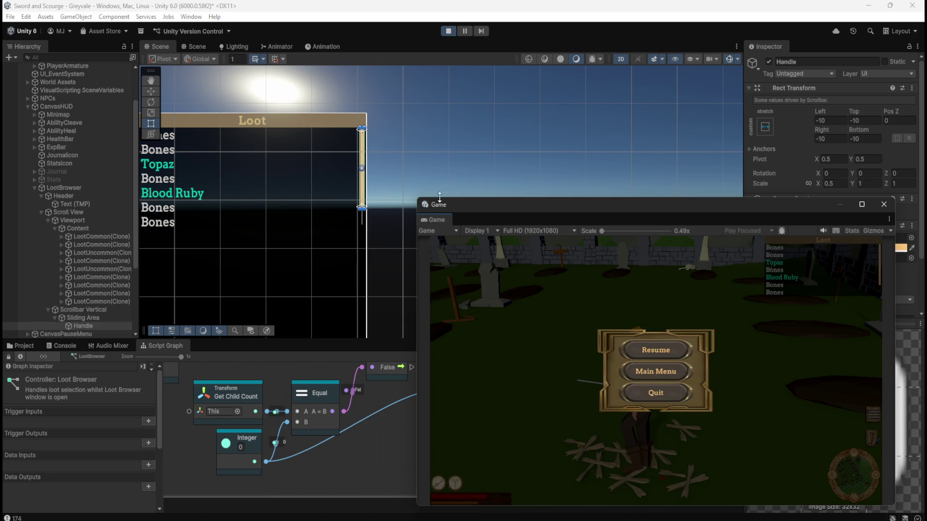
- Enlarge the Game view, resume, and move the loot selection to check the list scrolls
{"action": "mouse_move", "coordinate": [415, 198]}
{"action": "left_mouse_down"}
{"action": "mouse_move", "coordinate": [135, 58]}
{"action": "mouse_move", "coordinate": [38, 41]}
{"action": "left_mouse_up"}
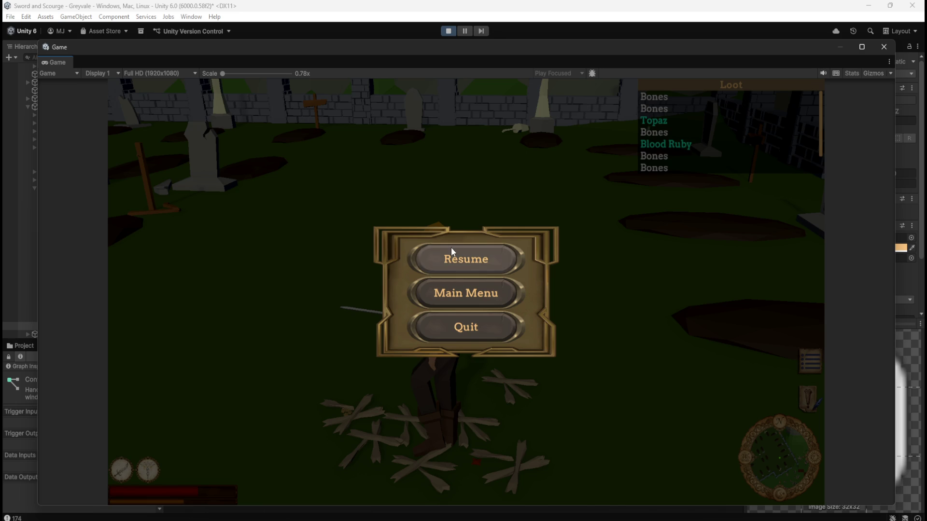
{"action": "left_click", "coordinate": [451, 249]}
{"action": "key", "text": "s"}
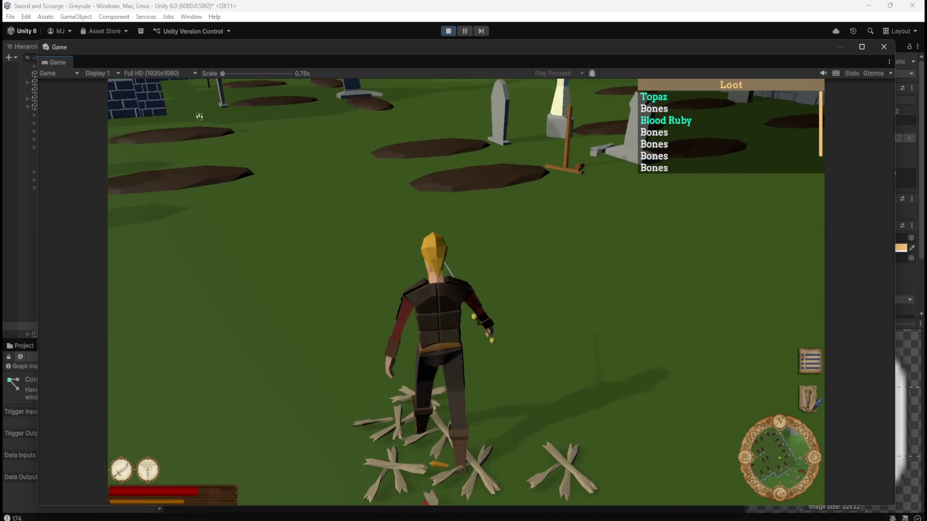
{"action": "key", "text": "w"}
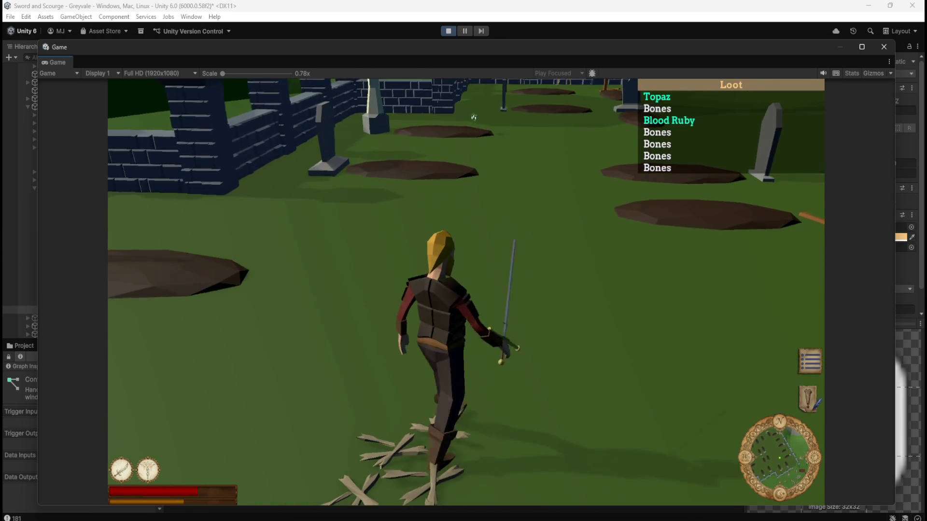
- Fight the approaching skeleton with sword attacks
{"action": "left_click", "coordinate": [485, 110]}
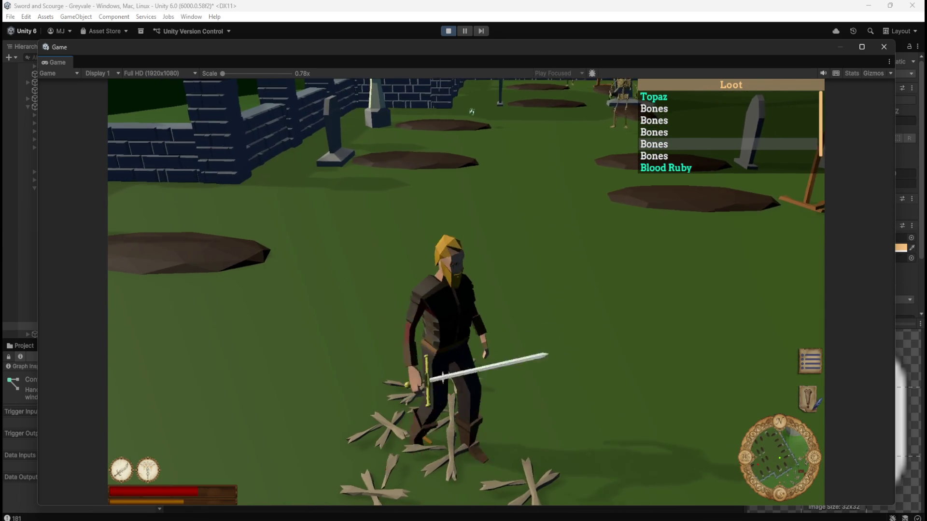
{"action": "key", "text": "w"}
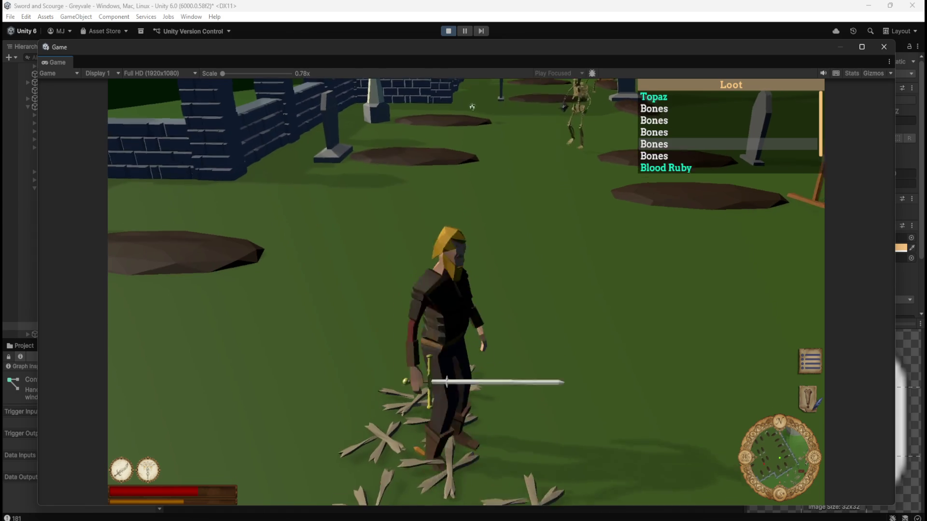
{"action": "left_click", "coordinate": [458, 120]}
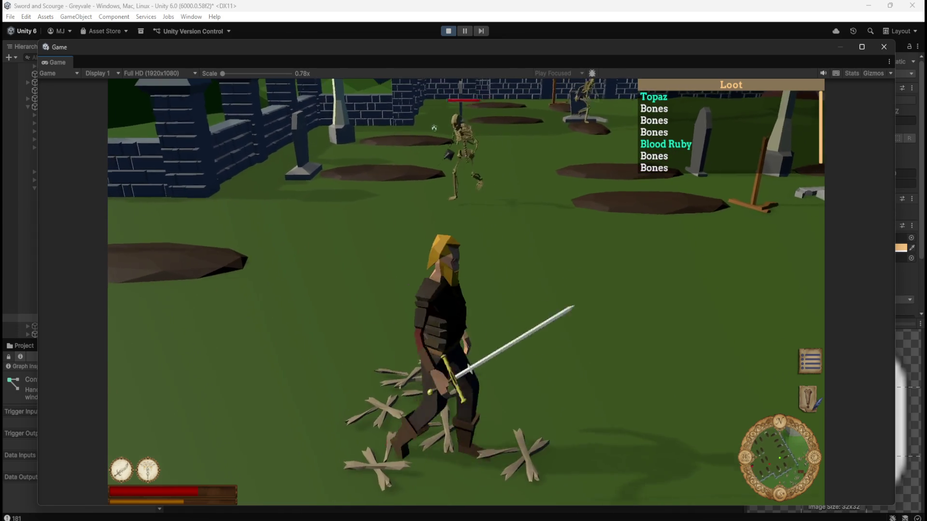
{"action": "key", "text": "w"}
{"action": "left_click", "coordinate": [455, 134]}
{"action": "key", "text": "s"}
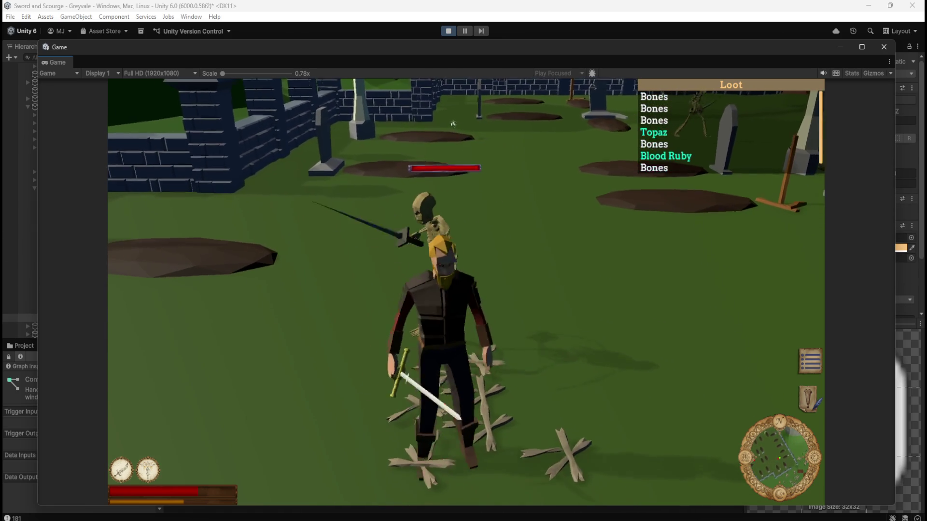
{"action": "left_click", "coordinate": [436, 124]}
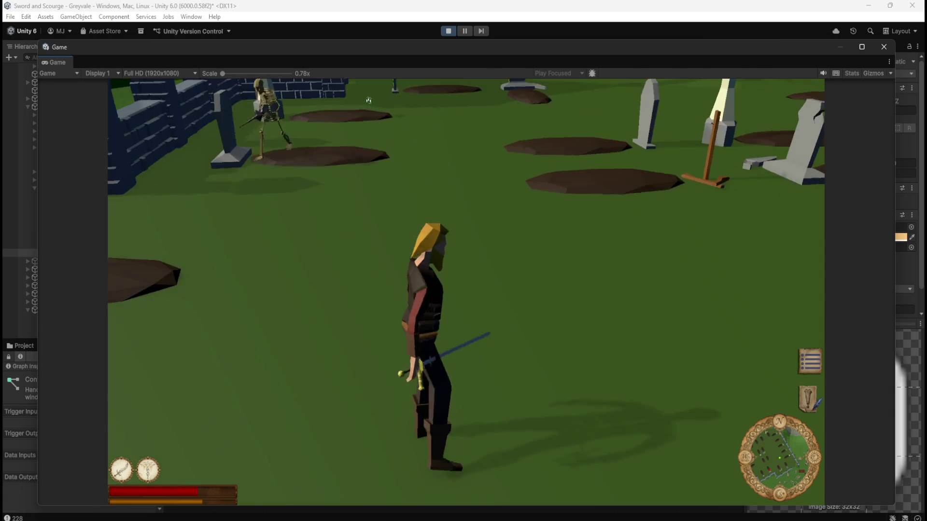
- Pause, stop play mode, and shrink the Game view to reveal the editor
{"action": "key", "text": "Escape"}
{"action": "left_click", "coordinate": [447, 32]}
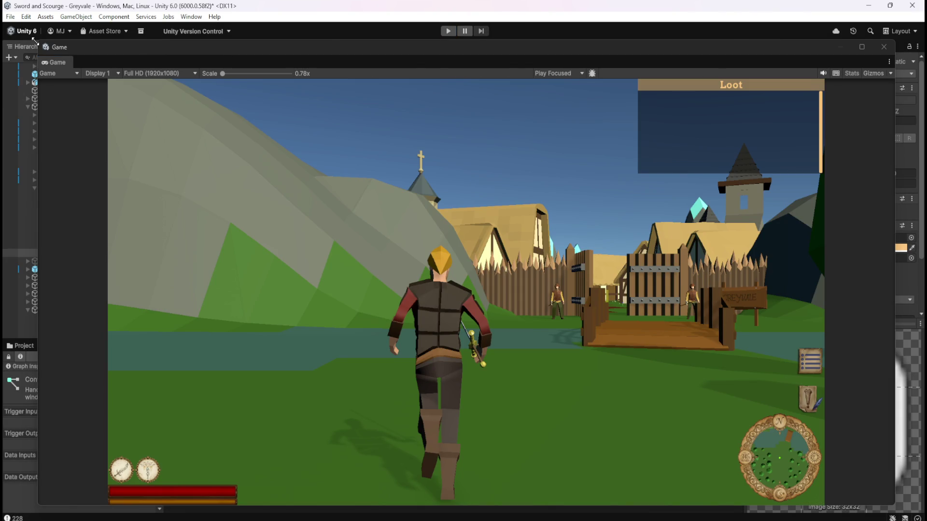
{"action": "left_click_drag", "start_coordinate": [34, 41], "coordinate": [302, 116]}
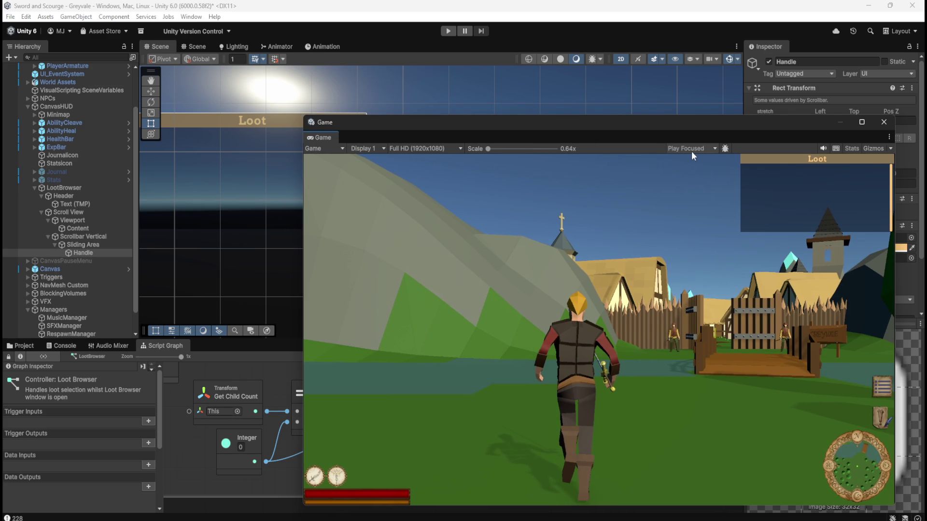
- Magnify the Game view to 5x, dock it, and maximize the Loot Browser Script Graph
{"action": "mouse_move", "coordinate": [487, 149]}
{"action": "left_mouse_down"}
{"action": "mouse_move", "coordinate": [590, 157]}
{"action": "mouse_move", "coordinate": [514, 153]}
{"action": "mouse_move", "coordinate": [476, 165]}
{"action": "left_mouse_up"}
{"action": "left_click_drag", "start_coordinate": [328, 135], "coordinate": [364, 49]}
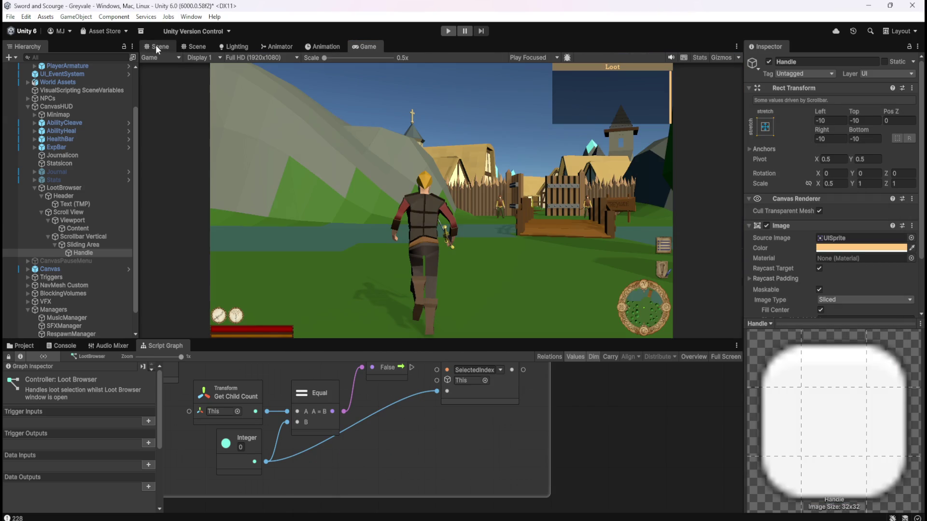
{"action": "left_click", "coordinate": [155, 47]}
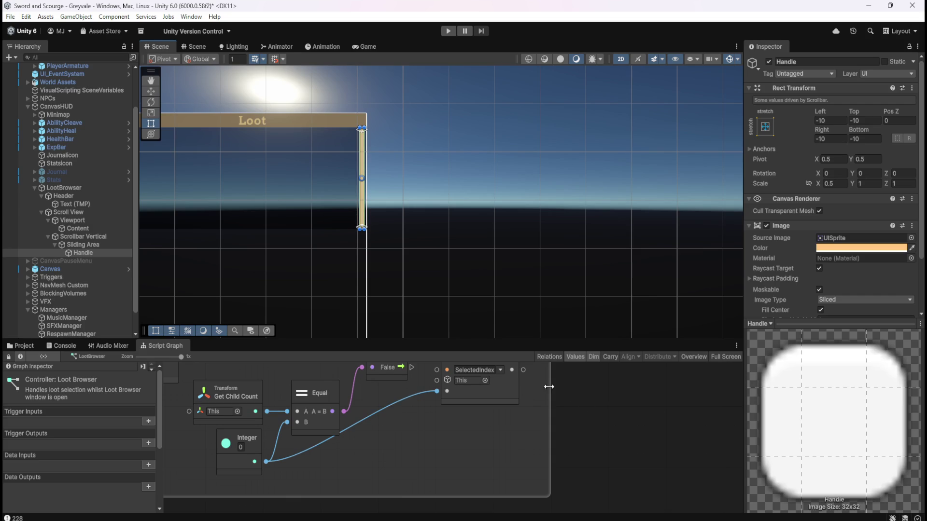
{"action": "key", "text": "shift+space"}
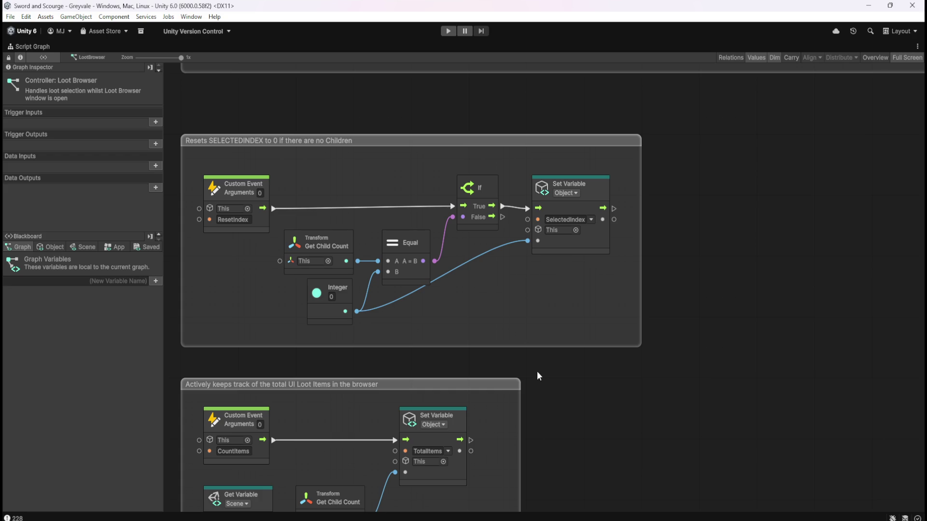
- Pan to the CountItems group and On Update chain, then restore the layout
{"action": "mouse_move", "coordinate": [601, 425]}
{"action": "left_mouse_down"}
{"action": "mouse_move", "coordinate": [673, 363]}
{"action": "mouse_move", "coordinate": [699, 224]}
{"action": "left_mouse_up"}
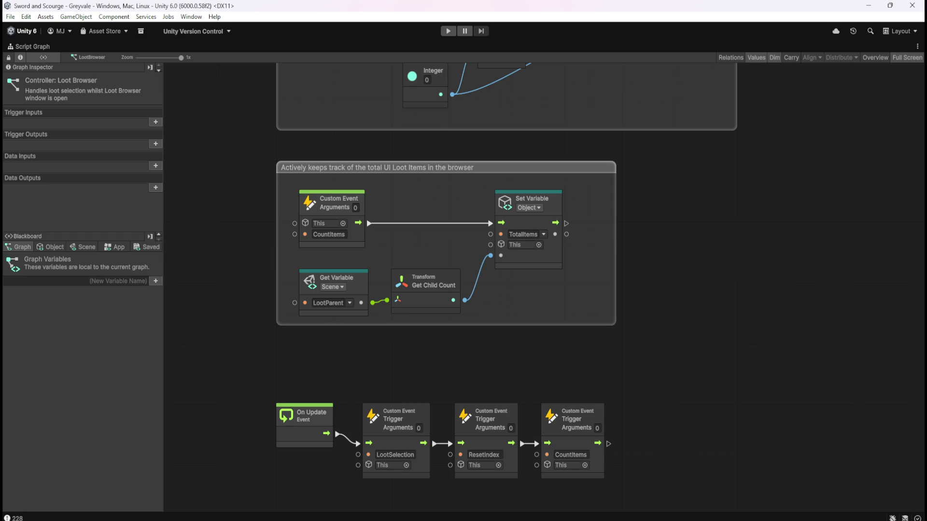
{"action": "key", "text": "shift+space"}
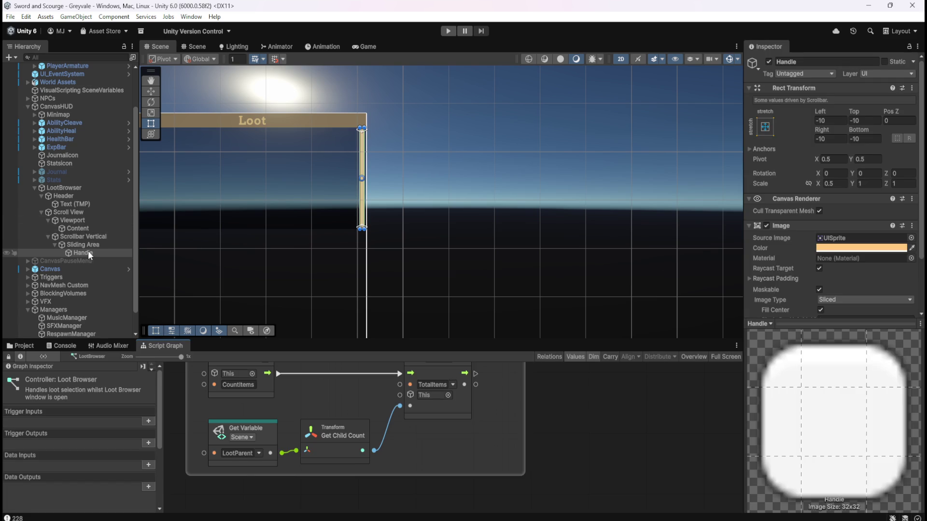
- Drag Scrollbar Vertical's Scrollbar Value slider, then maximize the Loot Browser Script Graph
{"action": "left_click", "coordinate": [94, 236]}
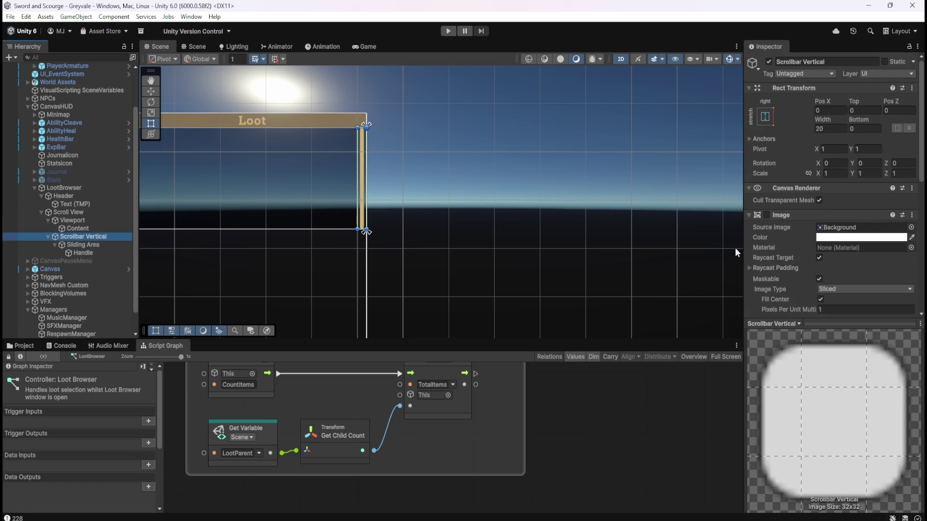
{"action": "scroll", "coordinate": [778, 245], "scroll_direction": "down", "scroll_amount": 3}
{"action": "scroll", "coordinate": [787, 246], "scroll_direction": "down", "scroll_amount": 3}
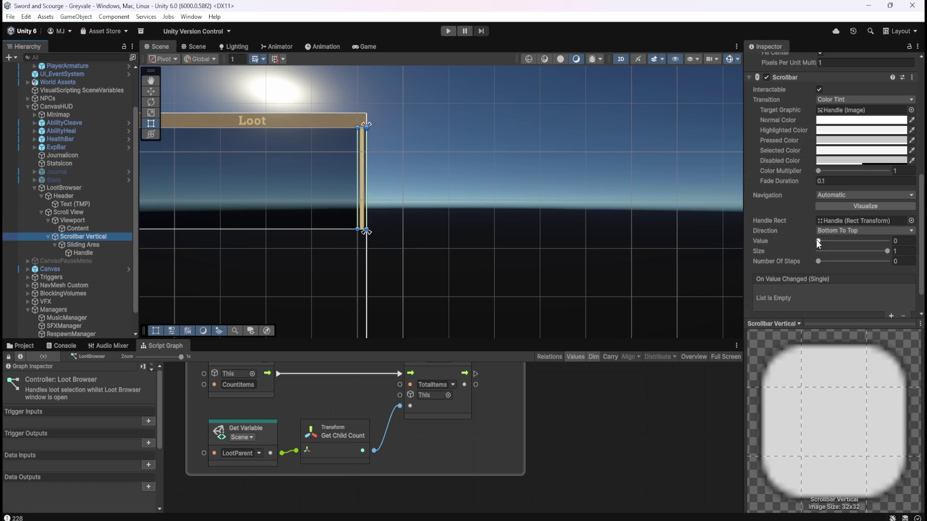
{"action": "left_click_drag", "start_coordinate": [818, 241], "coordinate": [850, 245]}
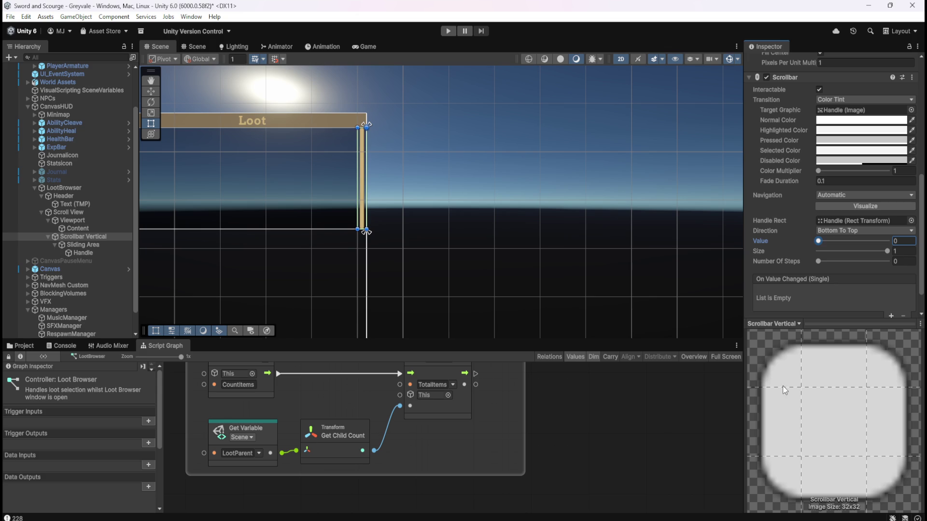
{"action": "key", "text": "shift+space"}
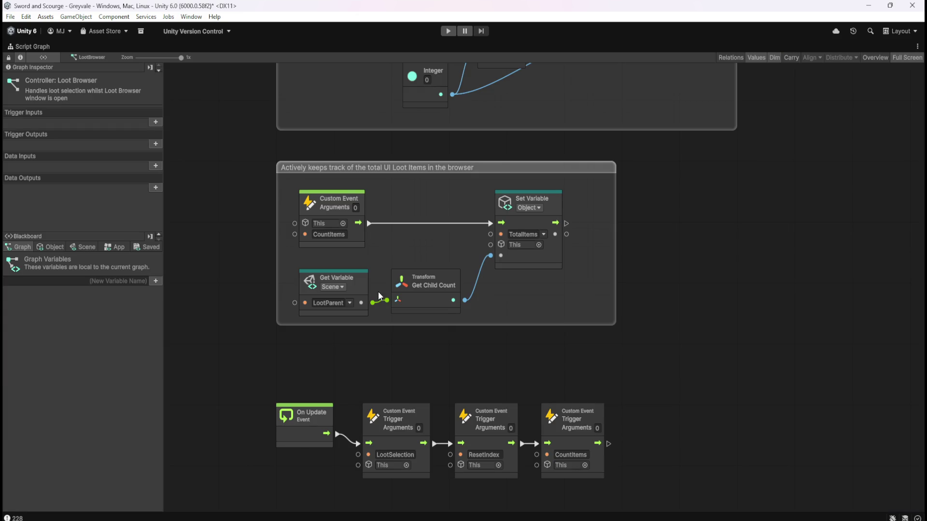
- Change the TotalItems object variable's type to Integer
{"action": "left_click", "coordinate": [62, 246]}
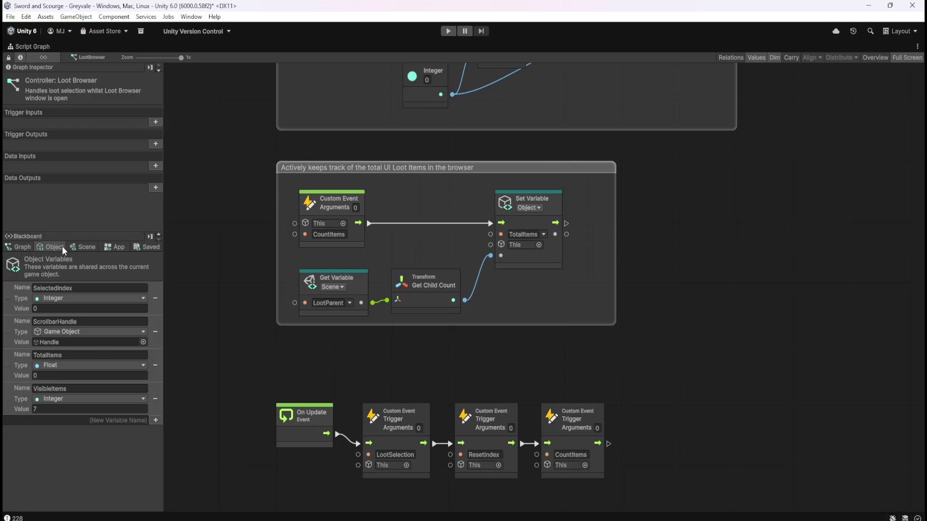
{"action": "left_click", "coordinate": [67, 363]}
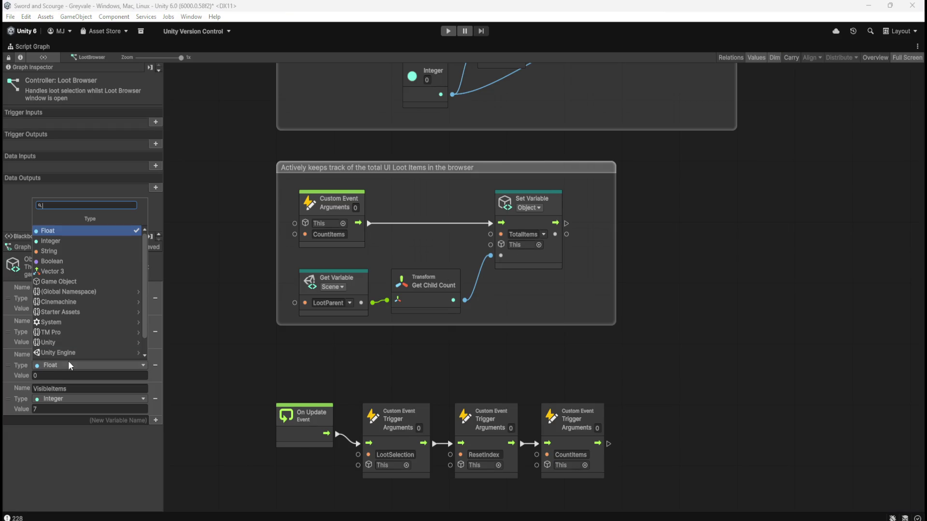
{"action": "left_click", "coordinate": [80, 241]}
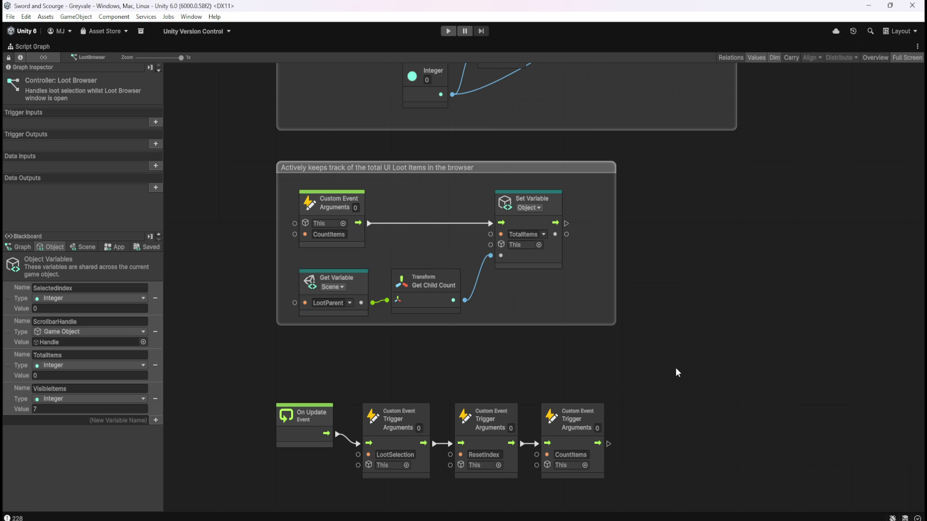
- Delete the ScrollbarHandle variable and restore the normal editor layout
{"action": "left_click_drag", "start_coordinate": [703, 370], "coordinate": [662, 321]}
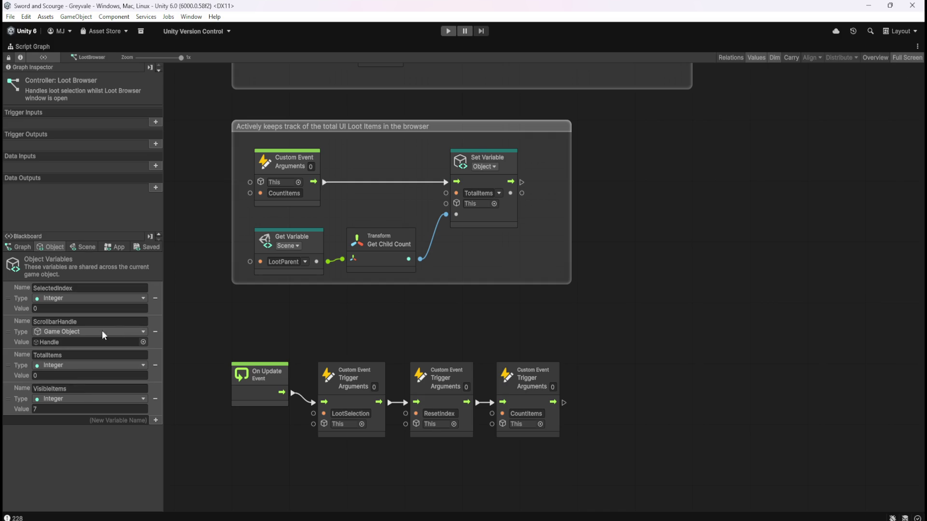
{"action": "left_click", "coordinate": [155, 332]}
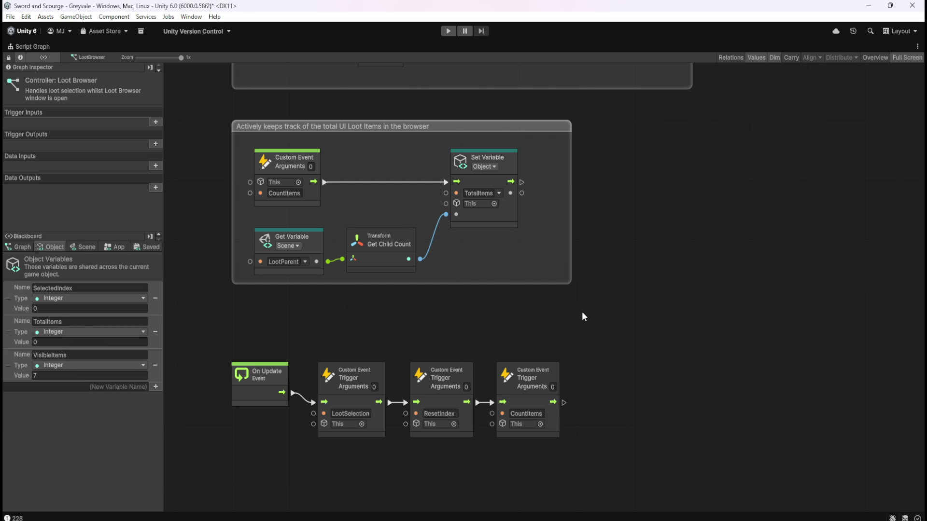
{"action": "key", "text": "shift+space"}
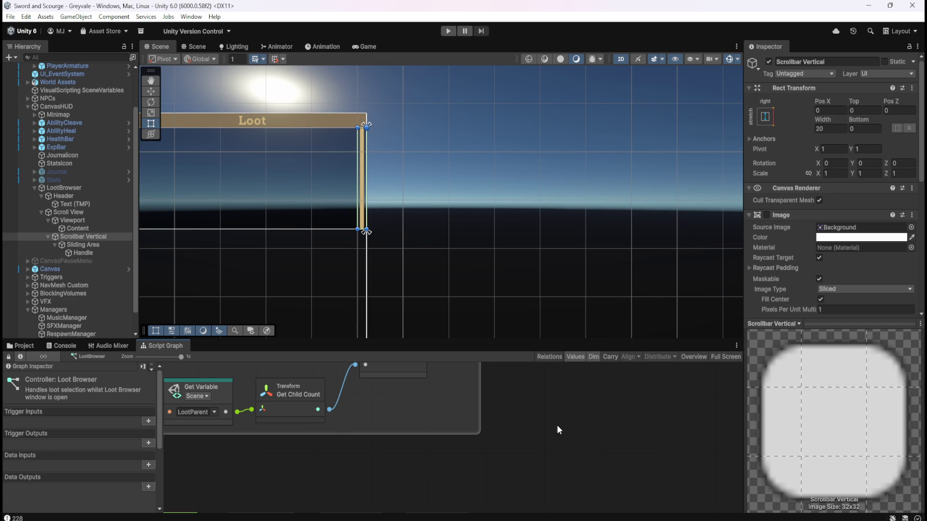
- Add a Game Object variable named Scrollbar to LootBrowser's Variables
{"action": "left_click", "coordinate": [95, 236]}
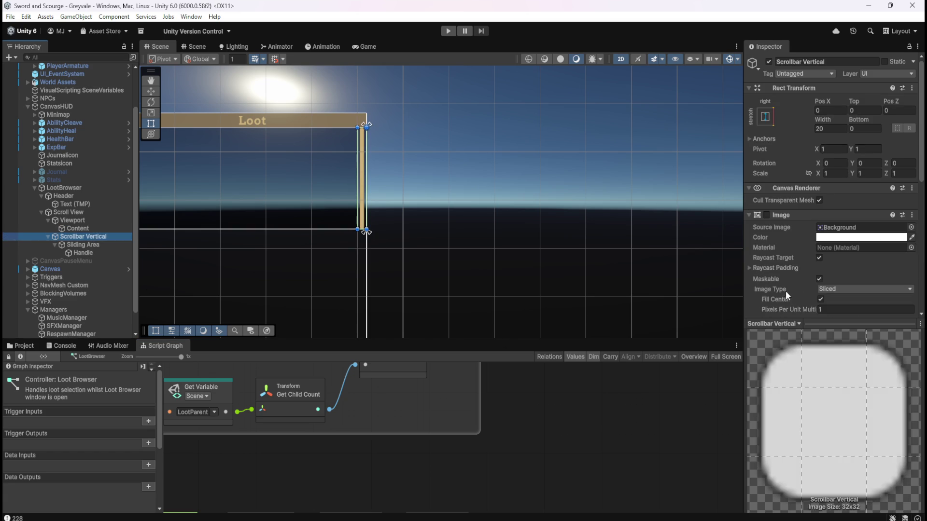
{"action": "scroll", "coordinate": [797, 276], "scroll_direction": "down", "scroll_amount": 8}
{"action": "scroll", "coordinate": [795, 277], "scroll_direction": "up", "scroll_amount": 3}
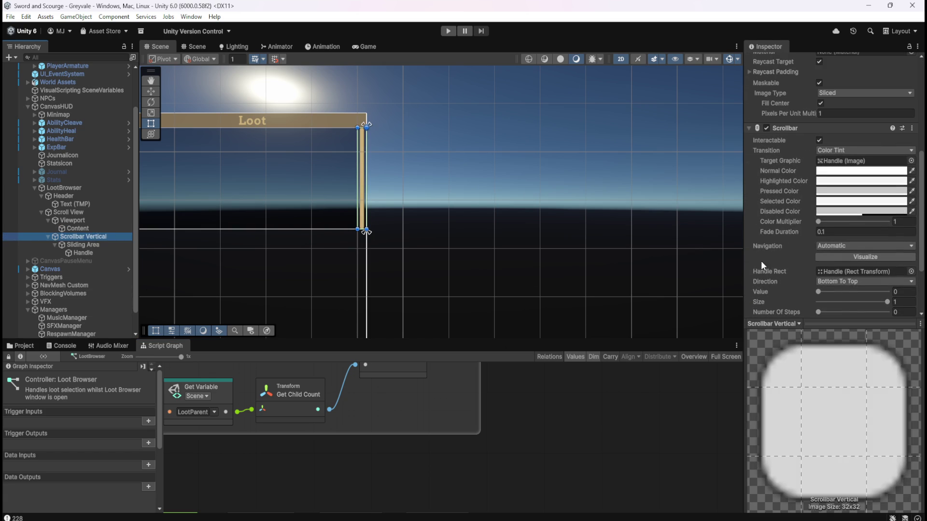
{"action": "left_click", "coordinate": [75, 187]}
{"action": "left_click", "coordinate": [817, 235]}
{"action": "type", "text": "Scrollb"}
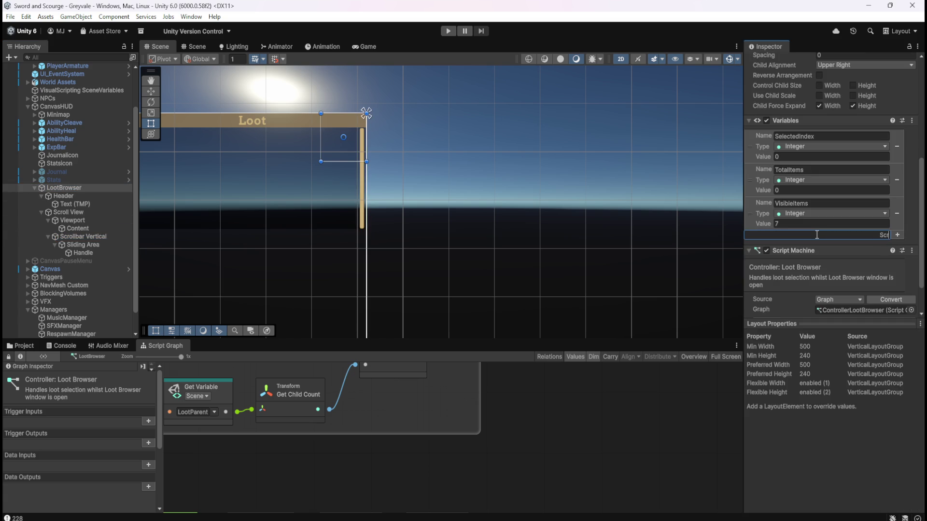
{"action": "key", "text": "BackSpace"}
{"action": "type", "text": "B"}
{"action": "type", "text": "ar"}
{"action": "key", "text": "Return"}
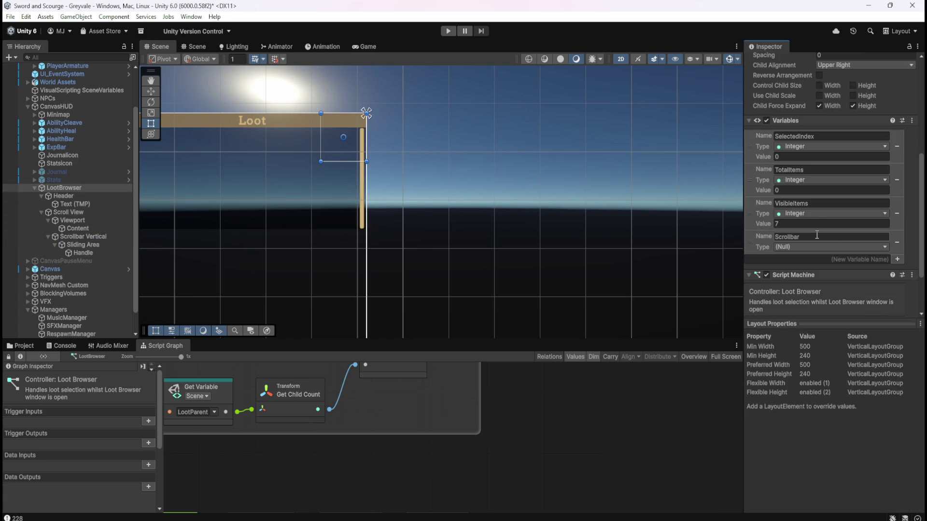
{"action": "left_click", "coordinate": [830, 247]}
{"action": "left_click", "coordinate": [796, 325]}
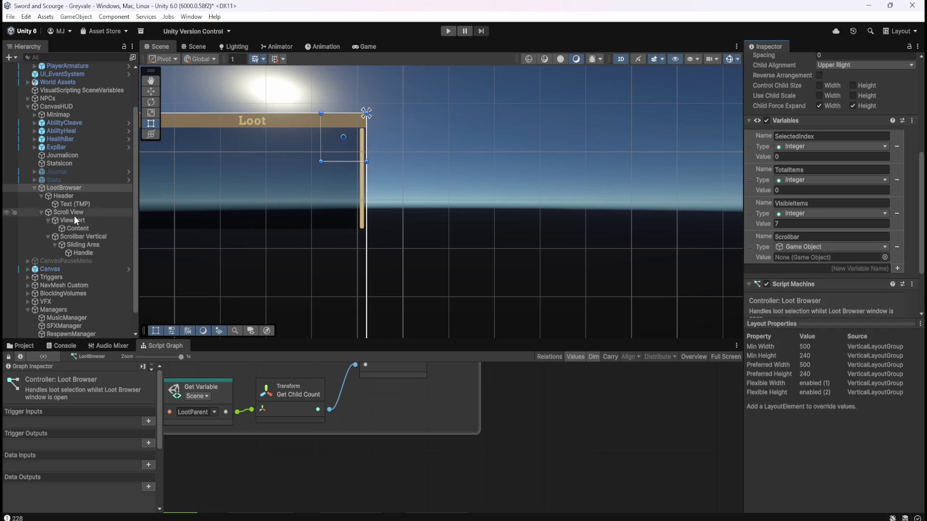
- Assign Scrollbar Vertical as the Scrollbar value, save the scene, and maximize the graph
{"action": "left_click", "coordinate": [71, 236]}
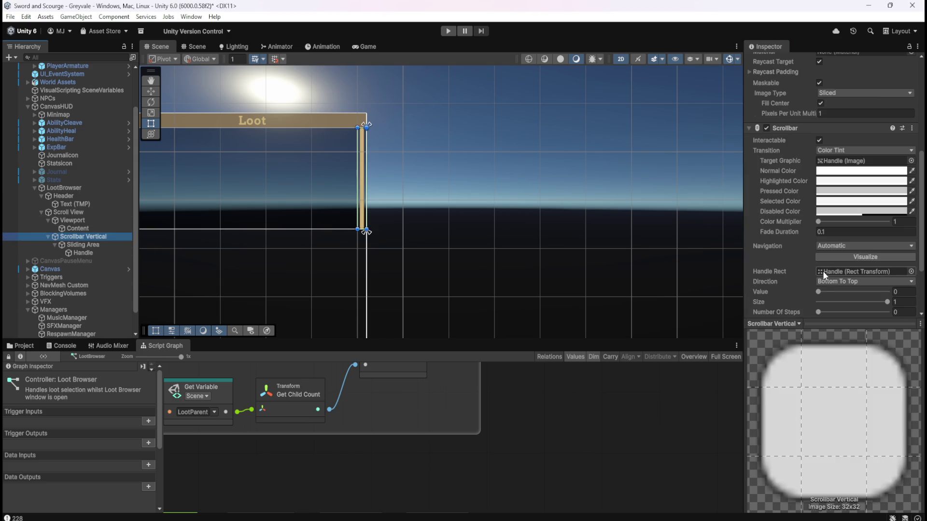
{"action": "scroll", "coordinate": [787, 268], "scroll_direction": "up", "scroll_amount": 3}
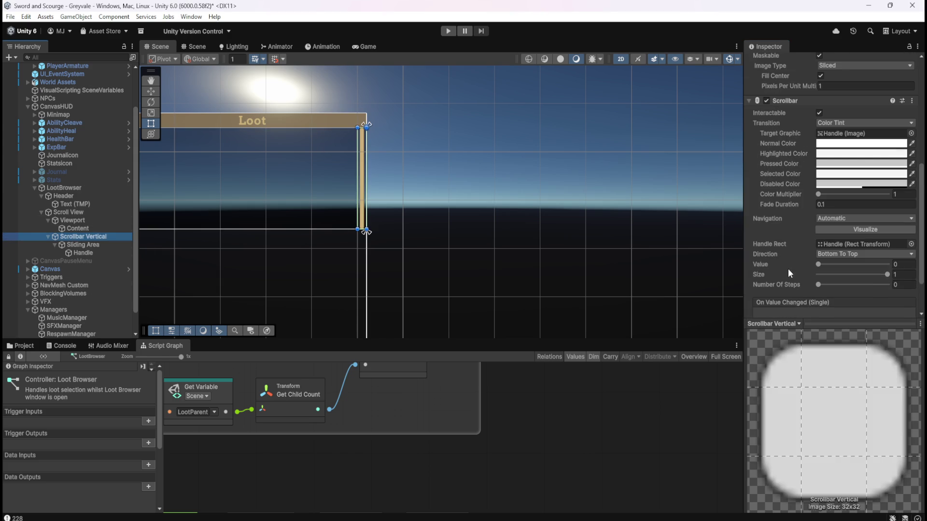
{"action": "left_click", "coordinate": [59, 188]}
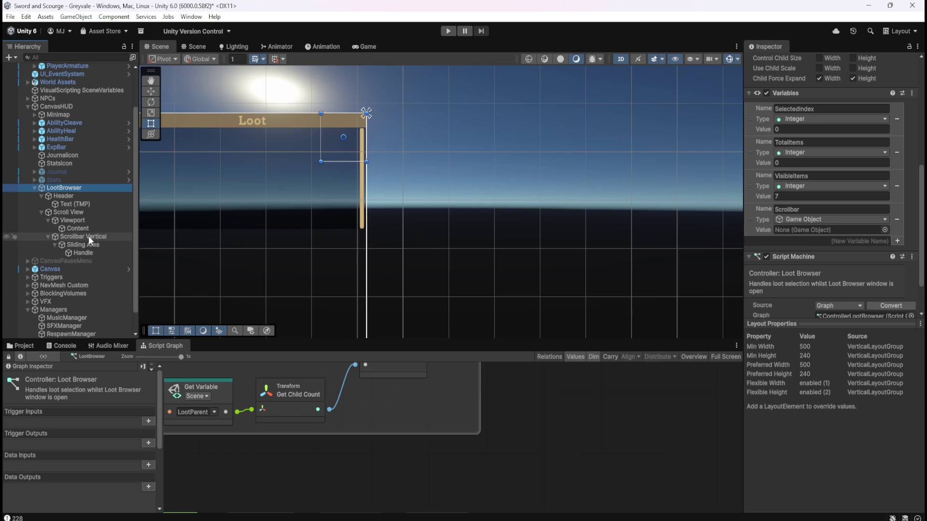
{"action": "left_click_drag", "start_coordinate": [77, 235], "coordinate": [819, 231]}
{"action": "key", "text": "ctrl+s"}
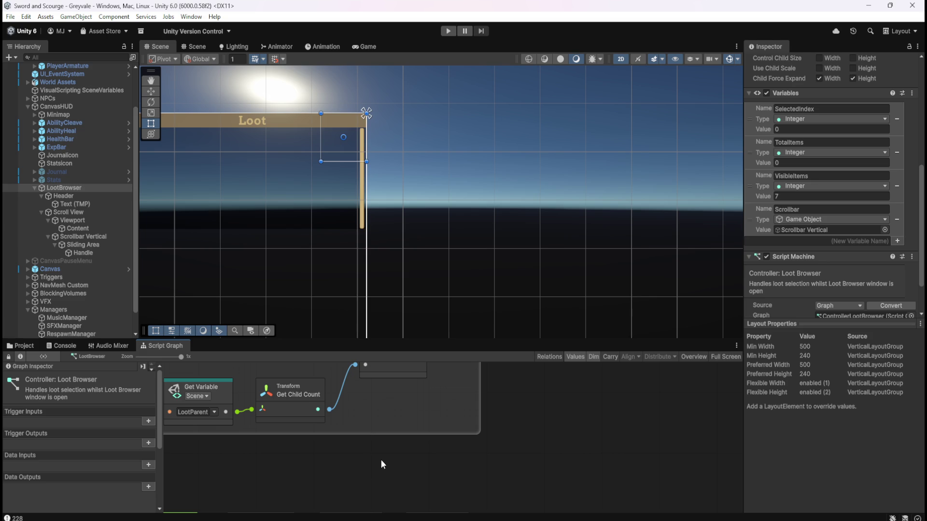
{"action": "mouse_move", "coordinate": [368, 453]}
{"action": "left_mouse_down"}
{"action": "mouse_move", "coordinate": [449, 454]}
{"action": "mouse_move", "coordinate": [445, 520]}
{"action": "mouse_move", "coordinate": [447, 447]}
{"action": "mouse_move", "coordinate": [471, 396]}
{"action": "mouse_move", "coordinate": [435, 470]}
{"action": "left_mouse_up"}
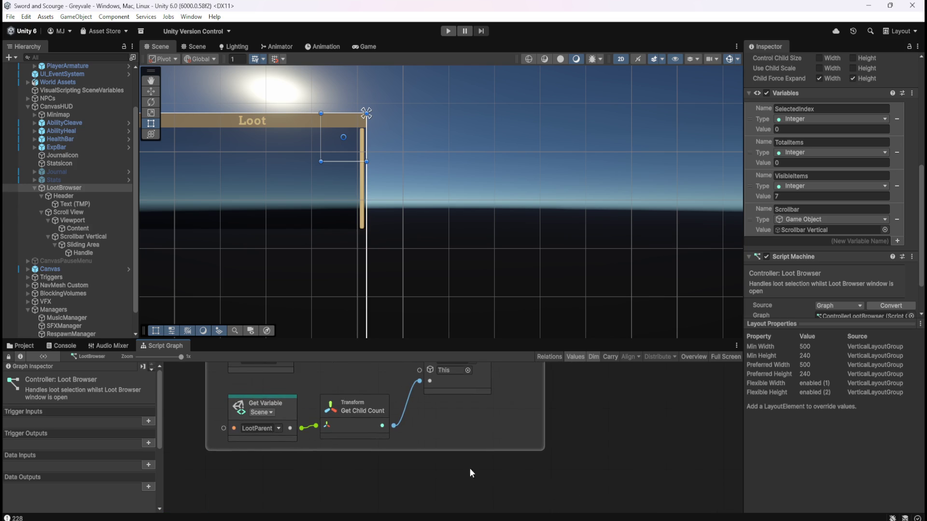
{"action": "key", "text": "shift+space"}
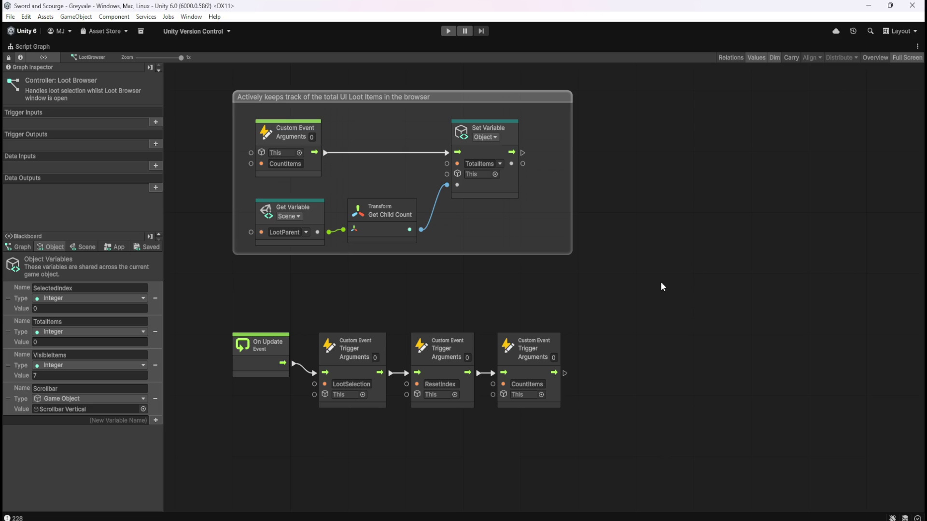
- Frame the whole graph, review the Resets SELECTEDINDEX group and On Update chain, and drag out SelectedIndex
{"action": "key", "text": "Home"}
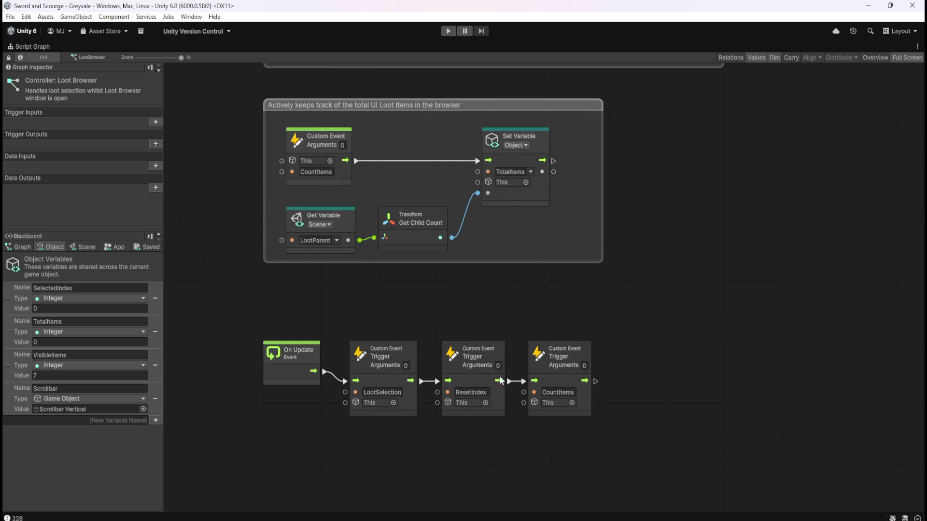
{"action": "mouse_move", "coordinate": [726, 228]}
{"action": "left_mouse_down"}
{"action": "mouse_move", "coordinate": [679, 287]}
{"action": "mouse_move", "coordinate": [670, 344]}
{"action": "left_mouse_up"}
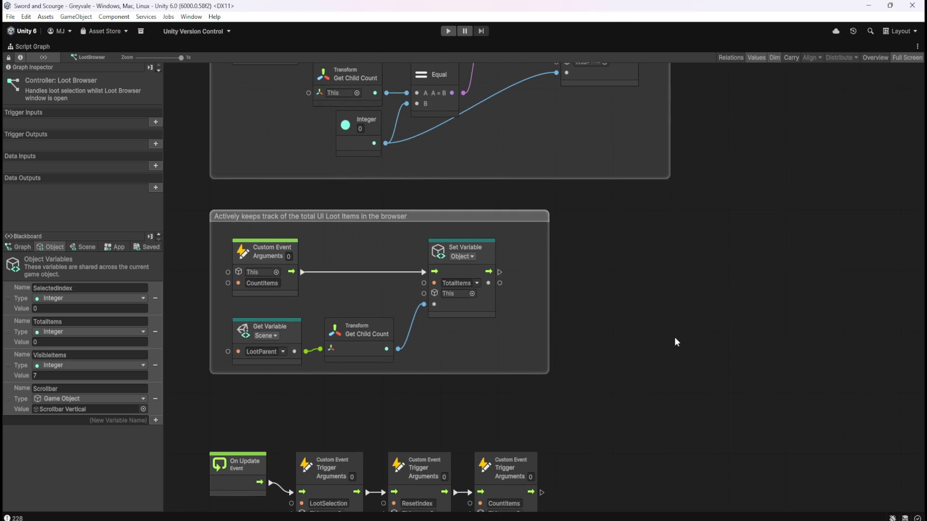
{"action": "left_click_drag", "start_coordinate": [727, 253], "coordinate": [725, 294]}
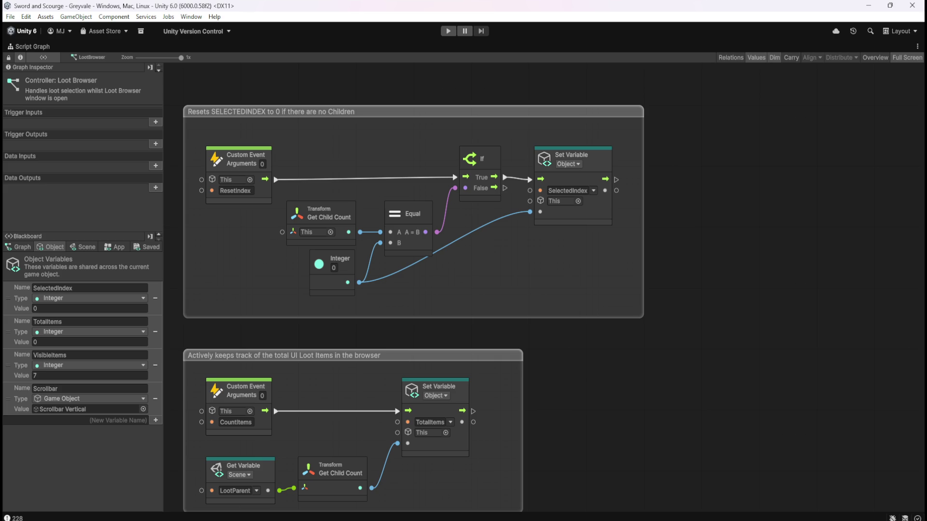
{"action": "mouse_move", "coordinate": [674, 421]}
{"action": "left_mouse_down"}
{"action": "mouse_move", "coordinate": [668, 314]}
{"action": "mouse_move", "coordinate": [682, 345]}
{"action": "mouse_move", "coordinate": [686, 246]}
{"action": "mouse_move", "coordinate": [641, 268]}
{"action": "left_mouse_up"}
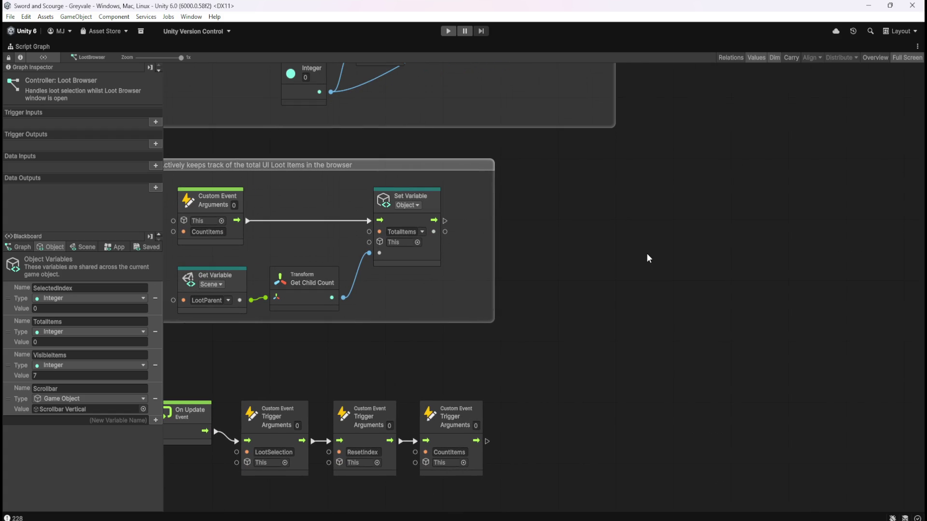
{"action": "mouse_move", "coordinate": [14, 297]}
{"action": "left_mouse_down"}
{"action": "mouse_move", "coordinate": [618, 254]}
{"action": "mouse_move", "coordinate": [624, 268]}
{"action": "left_mouse_up"}
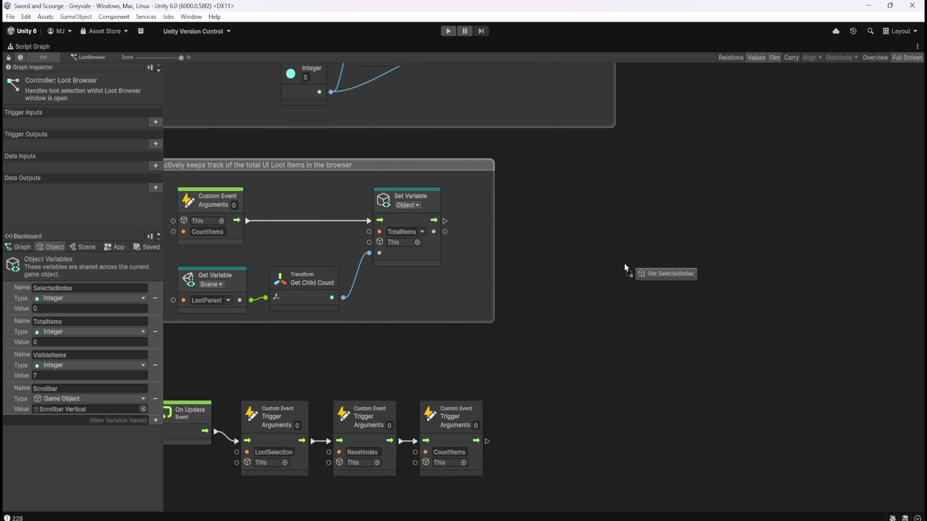
- Add a SelectedIndex getter wired into a new Divide node
{"action": "left_click_drag", "start_coordinate": [625, 264], "coordinate": [615, 257]}
{"action": "mouse_move", "coordinate": [739, 274]}
{"action": "left_mouse_down"}
{"action": "mouse_move", "coordinate": [674, 282]}
{"action": "mouse_move", "coordinate": [685, 283]}
{"action": "left_mouse_up"}
{"action": "type", "text": "div"}
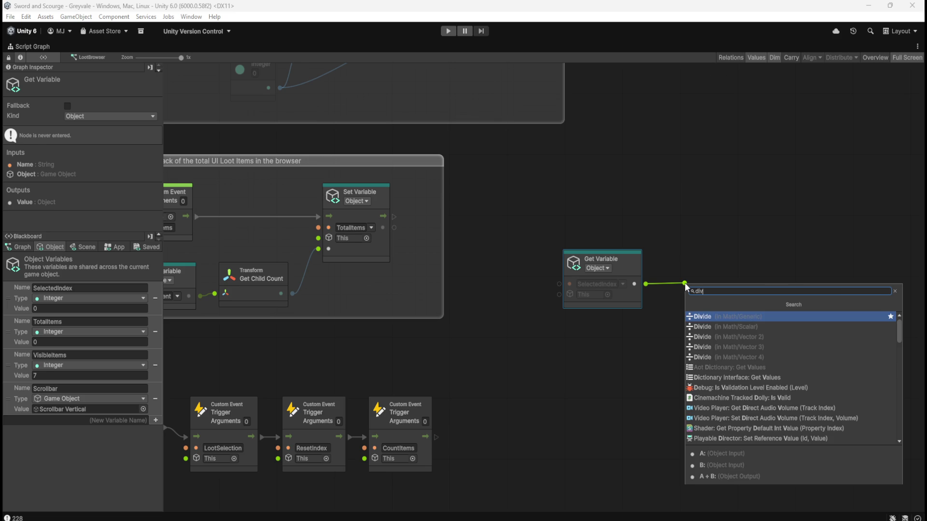
{"action": "key", "text": "Return"}
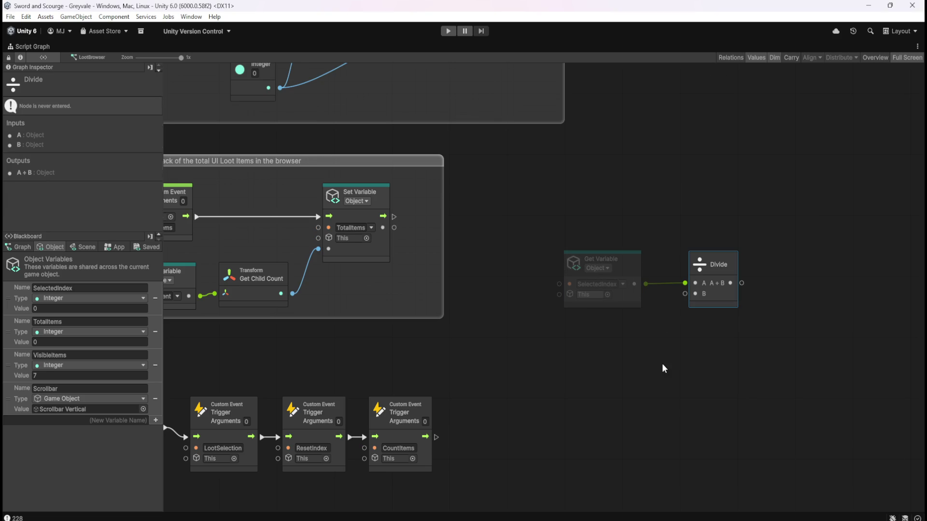
{"action": "left_click", "coordinate": [661, 364]}
{"action": "right_click", "coordinate": [560, 353]}
{"action": "key", "text": "Escape"}
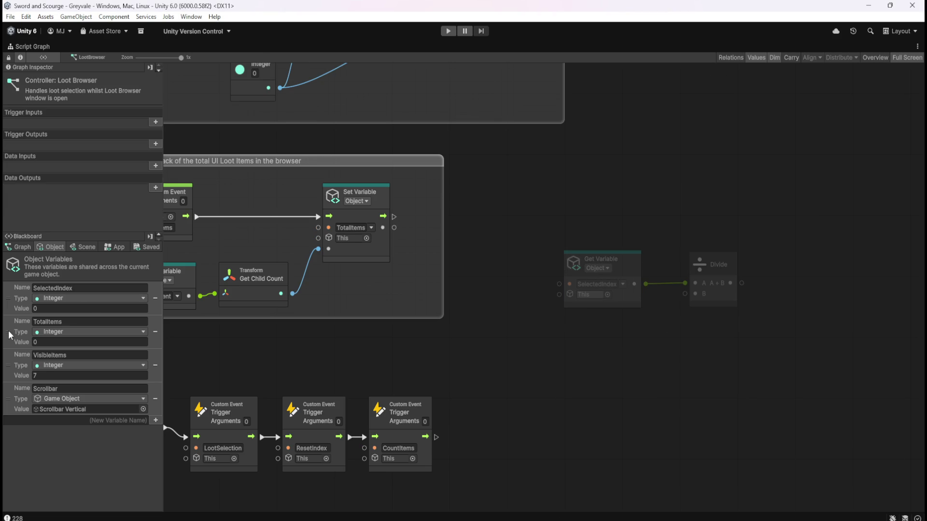
- Place TotalItems and VisibleItems getter nodes on the graph, VisibleItems below TotalItems
{"action": "mouse_move", "coordinate": [7, 330]}
{"action": "left_mouse_down"}
{"action": "mouse_move", "coordinate": [550, 351]}
{"action": "mouse_move", "coordinate": [563, 341]}
{"action": "left_mouse_up"}
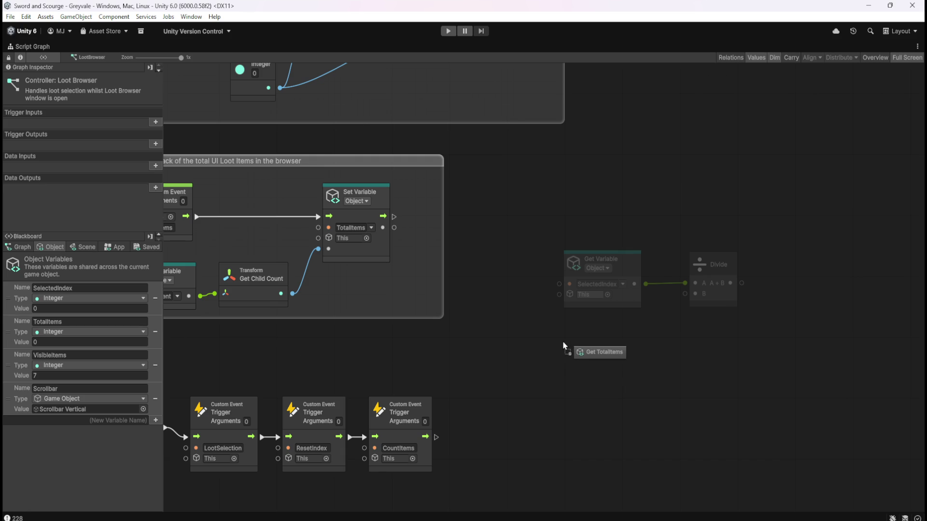
{"action": "left_click_drag", "start_coordinate": [563, 340], "coordinate": [562, 341]}
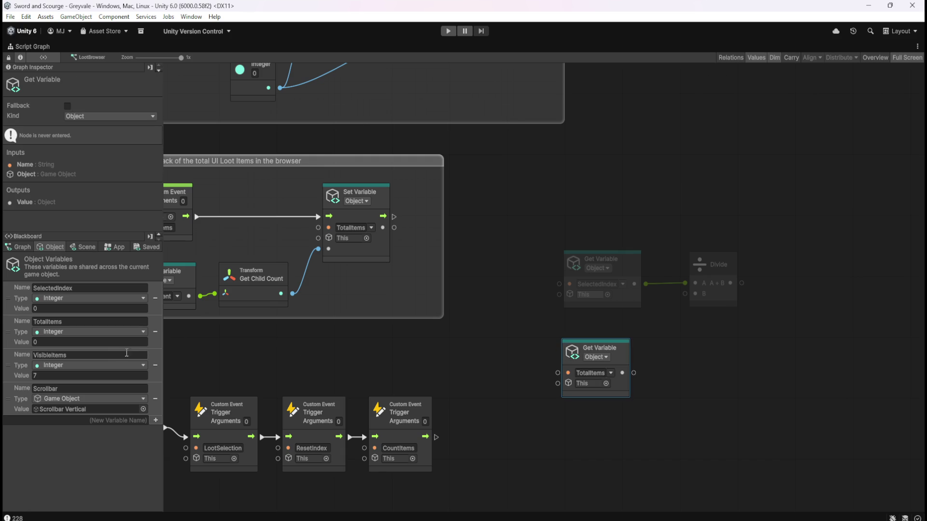
{"action": "left_click_drag", "start_coordinate": [530, 433], "coordinate": [579, 424]}
{"action": "left_click_drag", "start_coordinate": [636, 439], "coordinate": [624, 413]}
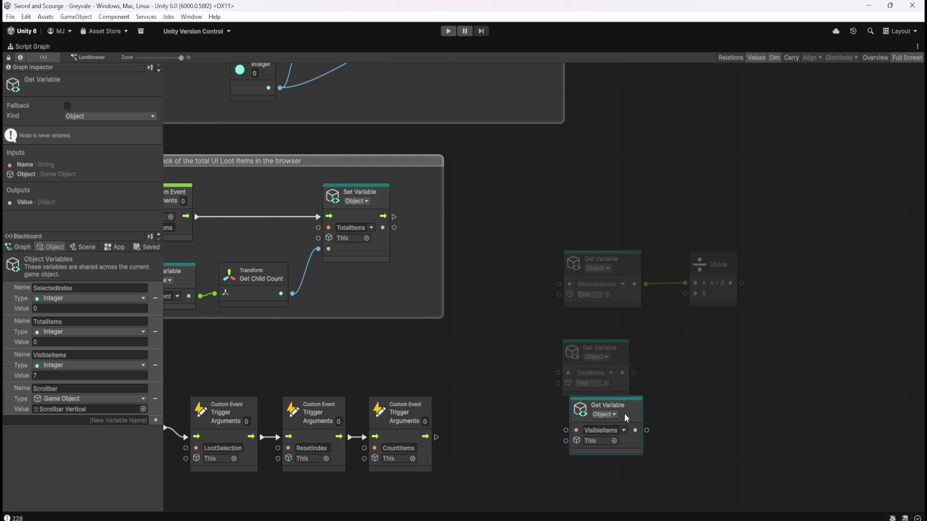
{"action": "left_click", "coordinate": [647, 381]}
- Add a Subtract node computing TotalItems minus VisibleItems
{"action": "left_click_drag", "start_coordinate": [635, 372], "coordinate": [676, 373]}
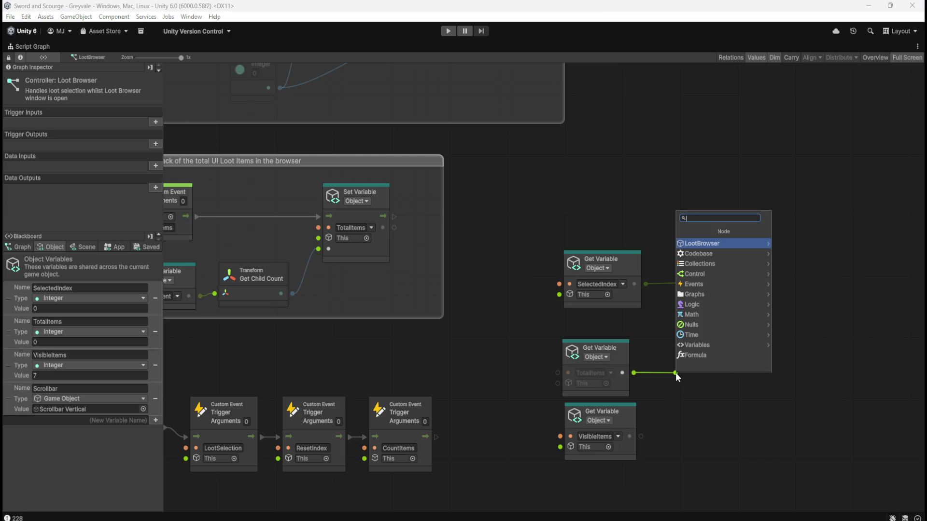
{"action": "type", "text": "subtract"}
{"action": "key", "text": "Return"}
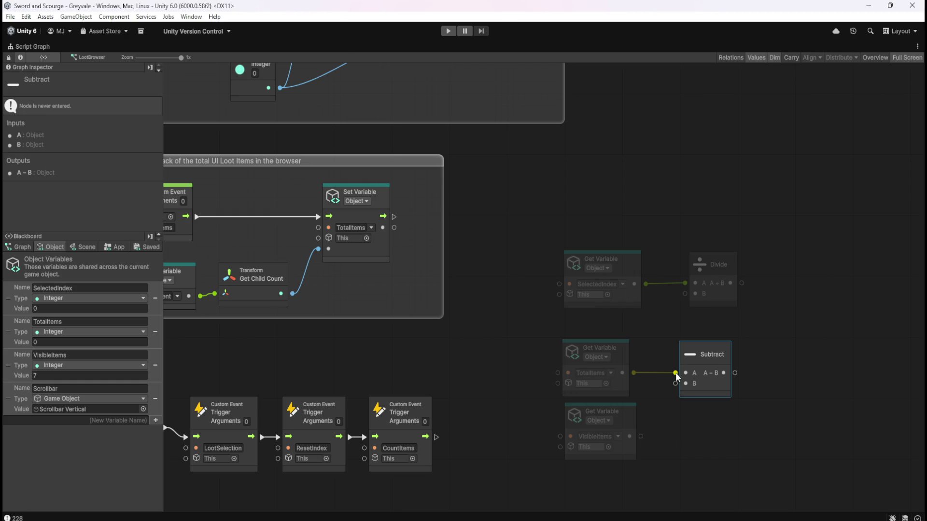
{"action": "mouse_move", "coordinate": [675, 383]}
{"action": "left_mouse_down"}
{"action": "mouse_move", "coordinate": [643, 439]}
{"action": "mouse_move", "coordinate": [621, 418]}
{"action": "mouse_move", "coordinate": [616, 394]}
{"action": "left_mouse_up"}
{"action": "left_click", "coordinate": [694, 430]}
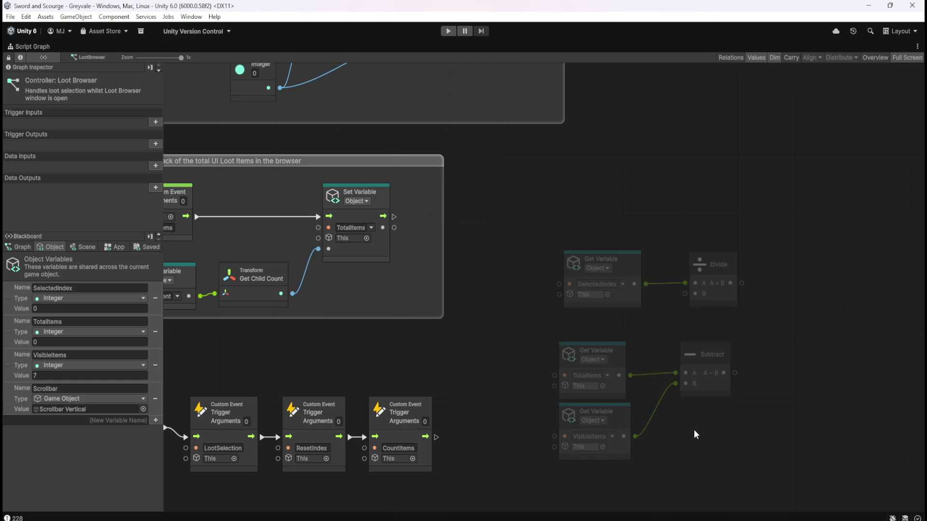
{"action": "left_click", "coordinate": [711, 391]}
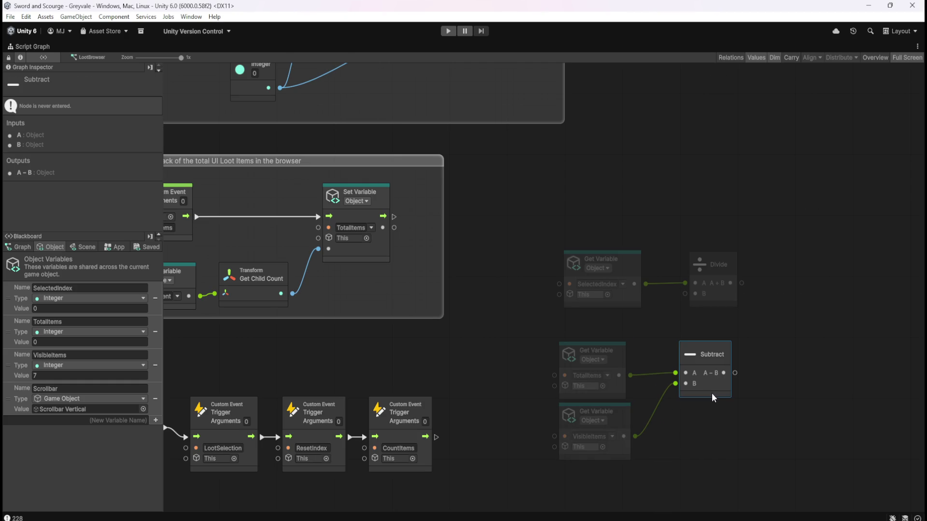
- Feed the TotalItems minus VisibleItems result into the Divide node's B input
{"action": "left_click", "coordinate": [719, 433]}
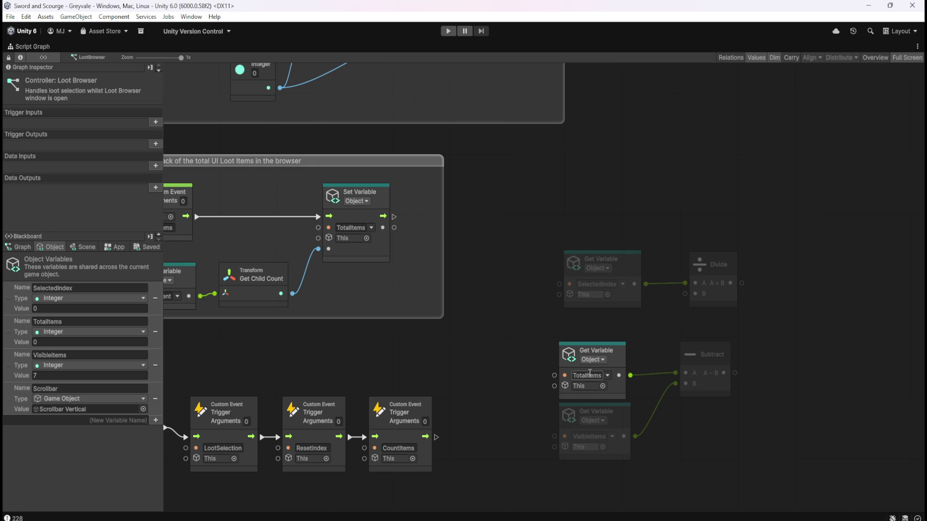
{"action": "left_click_drag", "start_coordinate": [735, 373], "coordinate": [685, 294]}
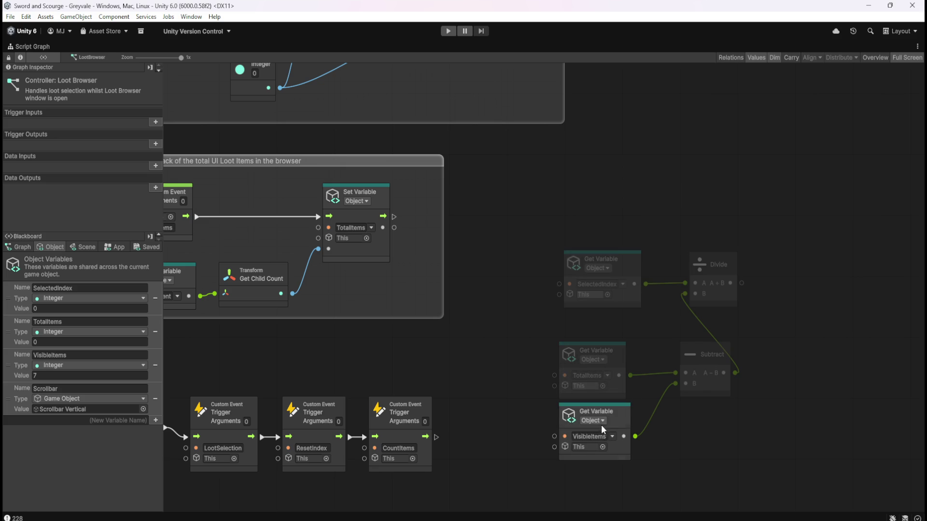
{"action": "left_click_drag", "start_coordinate": [775, 362], "coordinate": [710, 364]}
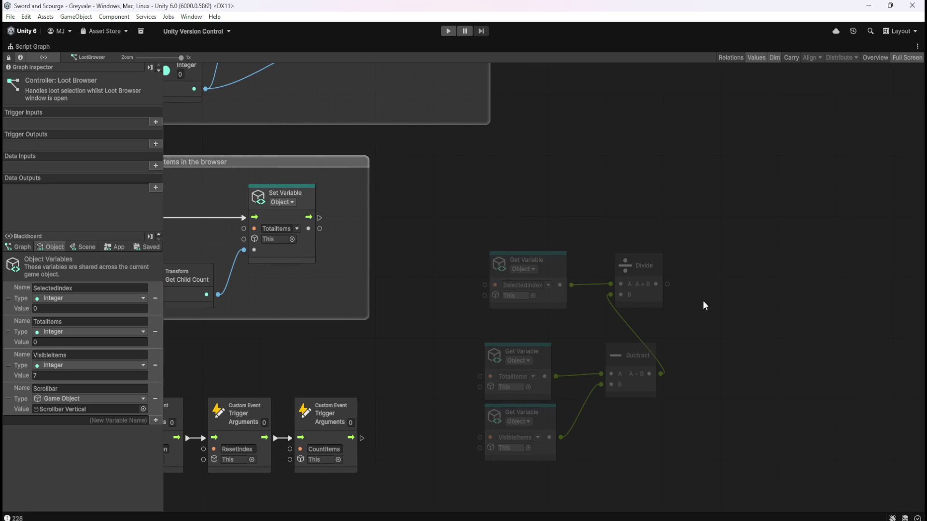
- Add a scalar Subtract node computing 1 minus the Divide result
{"action": "left_click_drag", "start_coordinate": [667, 284], "coordinate": [703, 286]}
{"action": "type", "text": "subtrac"}
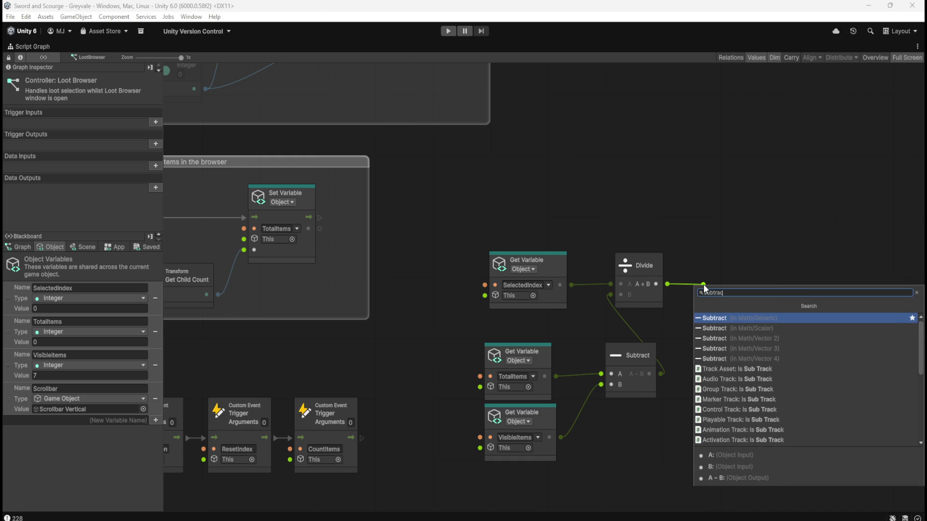
{"action": "key", "text": "Down"}
{"action": "key", "text": "Return"}
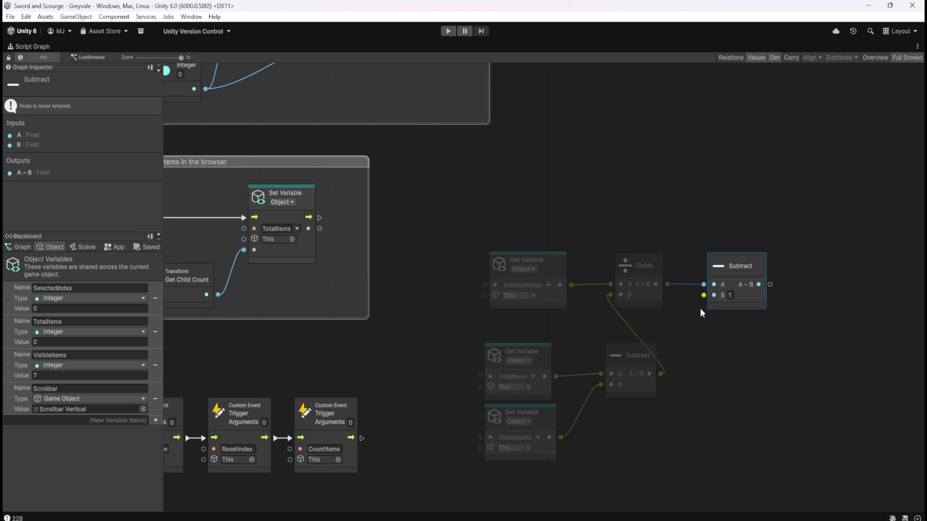
{"action": "left_click", "coordinate": [706, 298]}
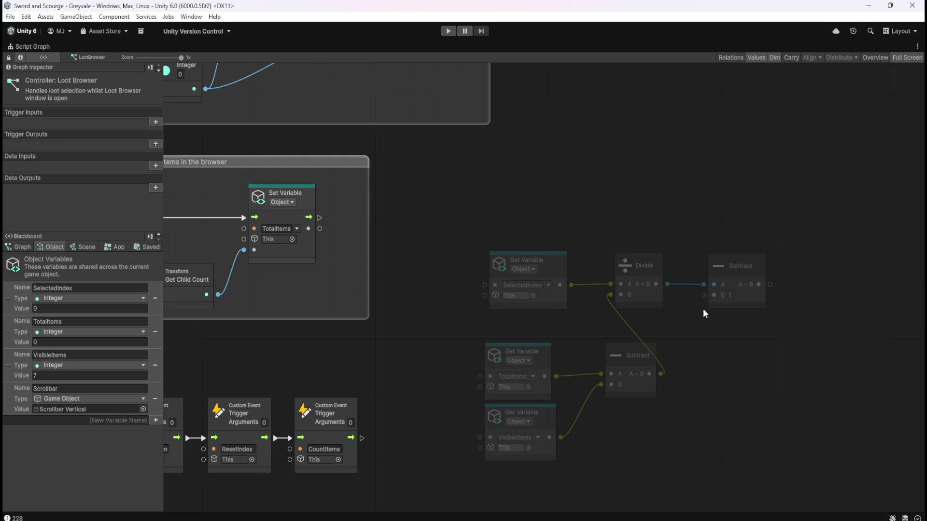
{"action": "left_click_drag", "start_coordinate": [667, 284], "coordinate": [702, 296]}
- Add a Mathf Clamp node wired from the Subtract output, with maximum set to 1
{"action": "left_click_drag", "start_coordinate": [717, 296], "coordinate": [751, 281]}
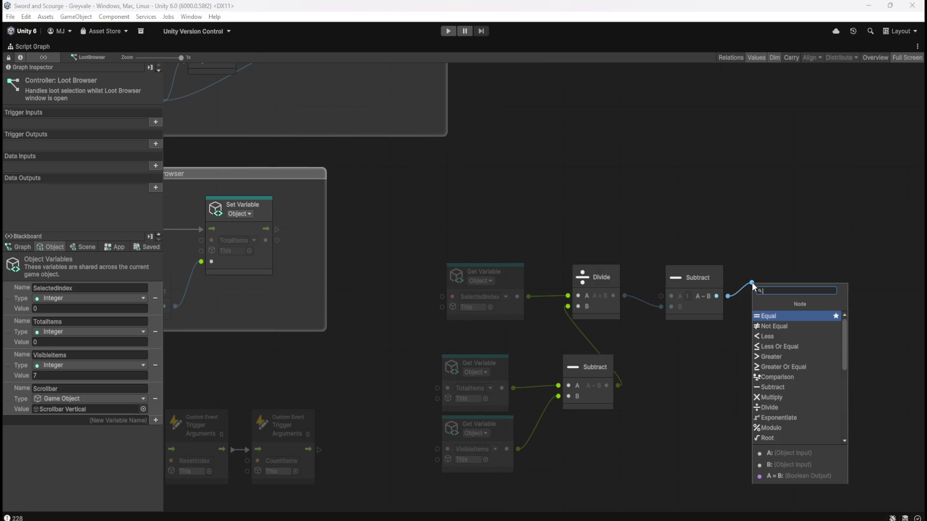
{"action": "type", "text": "clamp"}
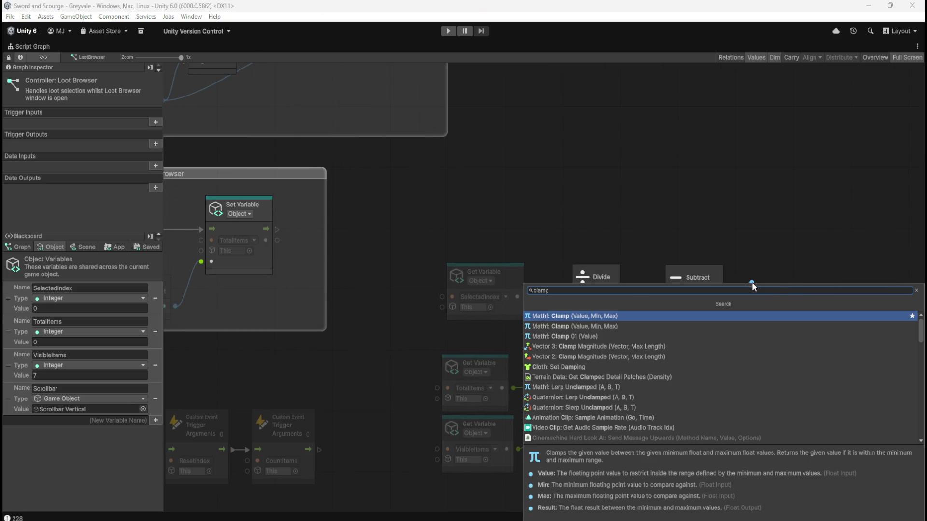
{"action": "key", "text": "Down"}
{"action": "key", "text": "Up"}
{"action": "key", "text": "Return"}
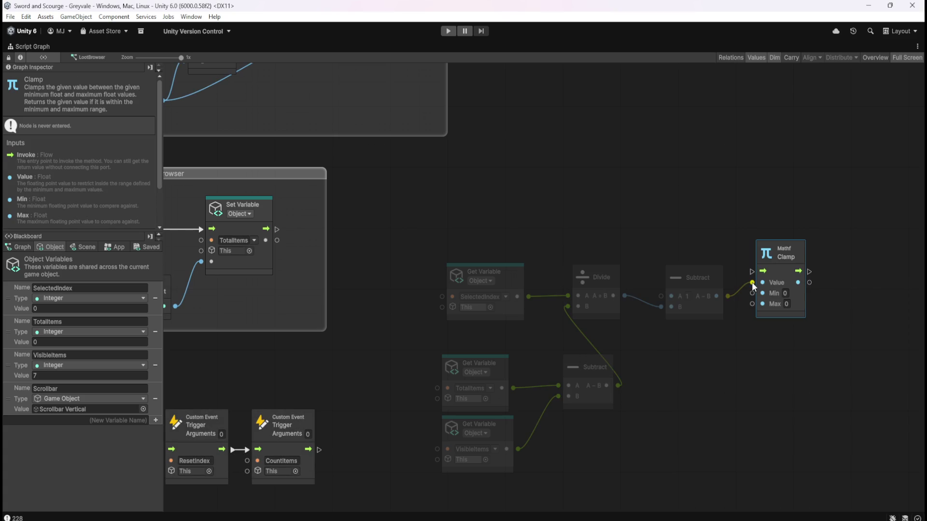
{"action": "type", "text": "1"}
{"action": "left_click", "coordinate": [771, 344]}
{"action": "left_click_drag", "start_coordinate": [802, 298], "coordinate": [797, 278]}
{"action": "left_click", "coordinate": [832, 312]}
- Drag the Scrollbar variable from the Blackboard onto the graph and inspect Scrollbar Vertical's settings
{"action": "left_click_drag", "start_coordinate": [832, 312], "coordinate": [696, 302]}
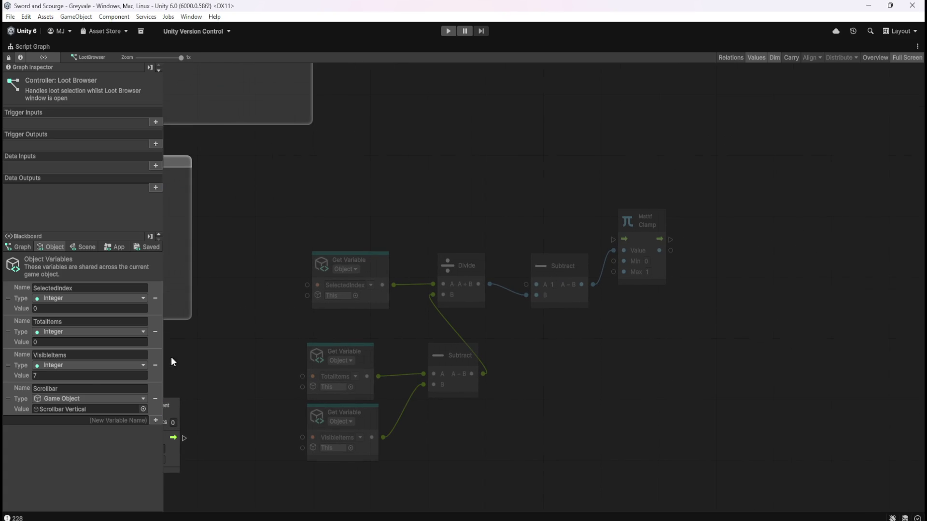
{"action": "mouse_move", "coordinate": [10, 399]}
{"action": "left_mouse_down"}
{"action": "mouse_move", "coordinate": [688, 290]}
{"action": "mouse_move", "coordinate": [730, 307]}
{"action": "left_mouse_up"}
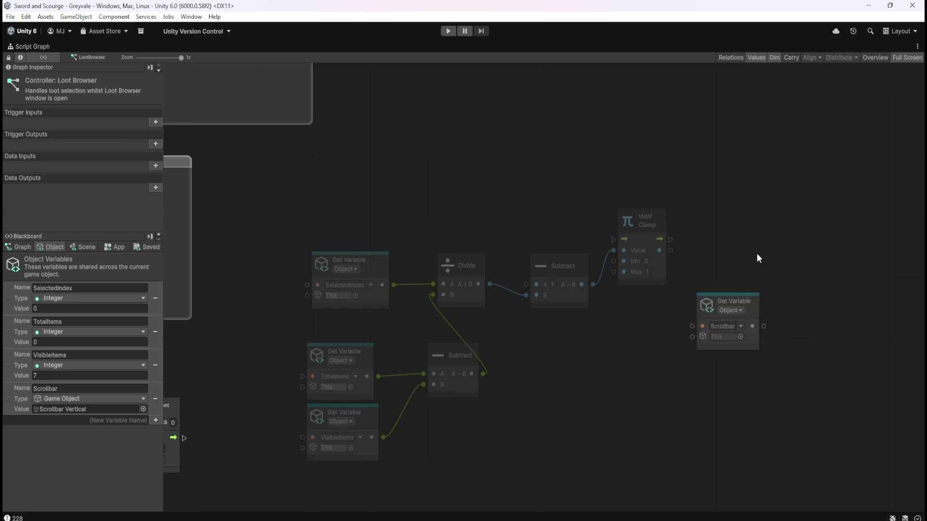
{"action": "key", "text": "shift+space"}
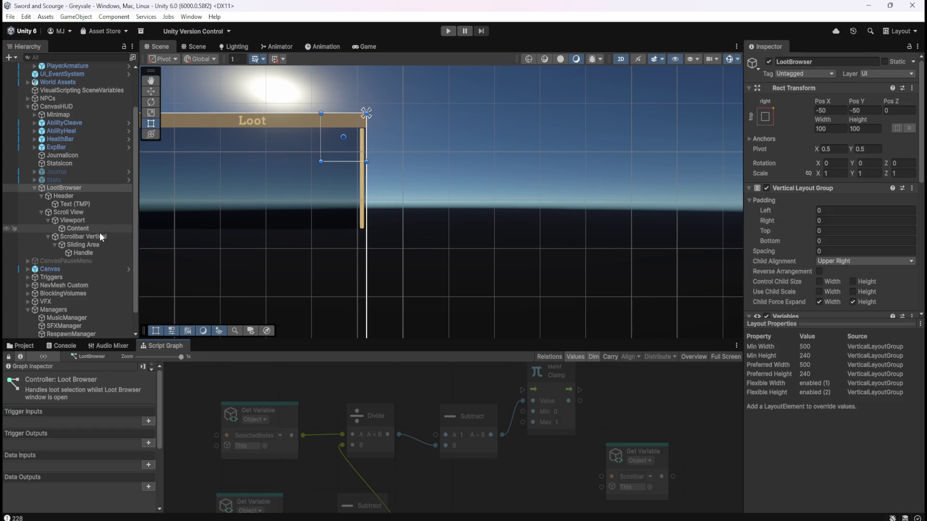
{"action": "left_click", "coordinate": [97, 236]}
{"action": "scroll", "coordinate": [801, 266], "scroll_direction": "down", "scroll_amount": 5}
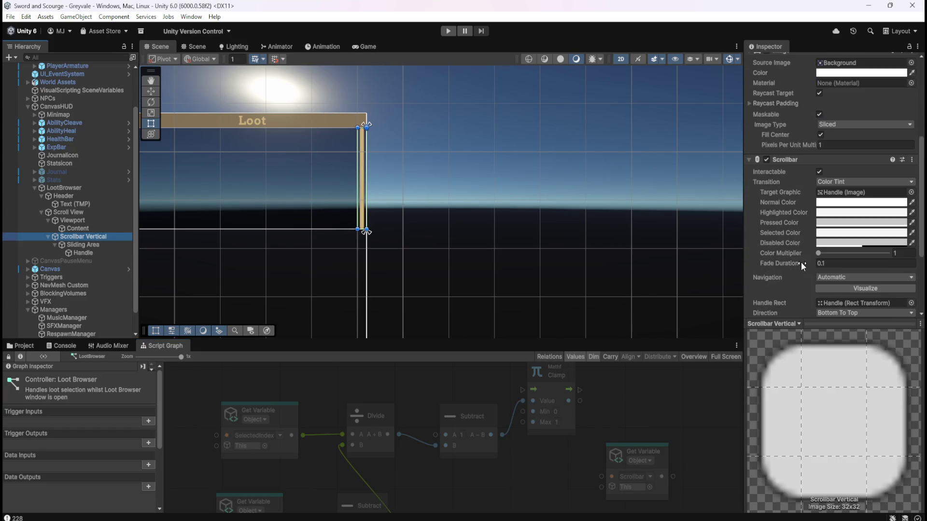
- Maximize the graph and add a Scrollbar Set Value node from the scrollbar node list
{"action": "scroll", "coordinate": [777, 270], "scroll_direction": "down", "scroll_amount": 1}
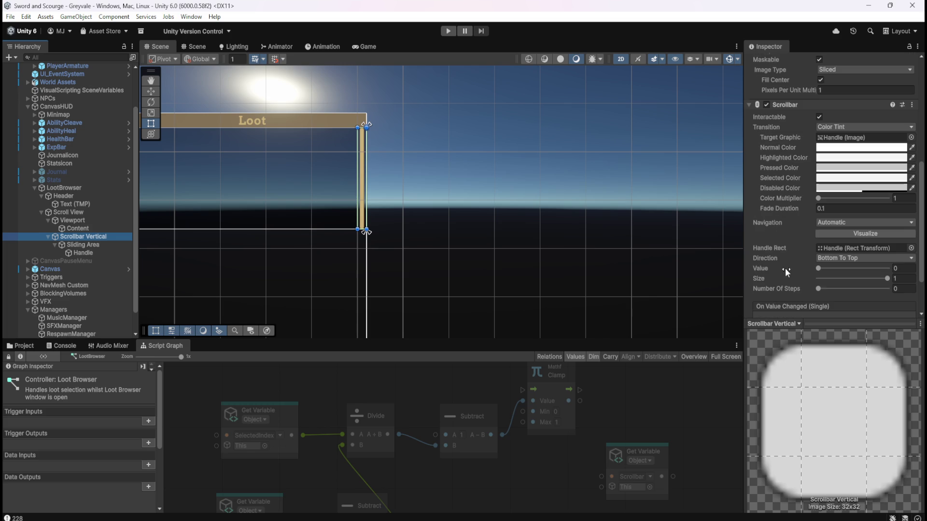
{"action": "key", "text": "shift+space"}
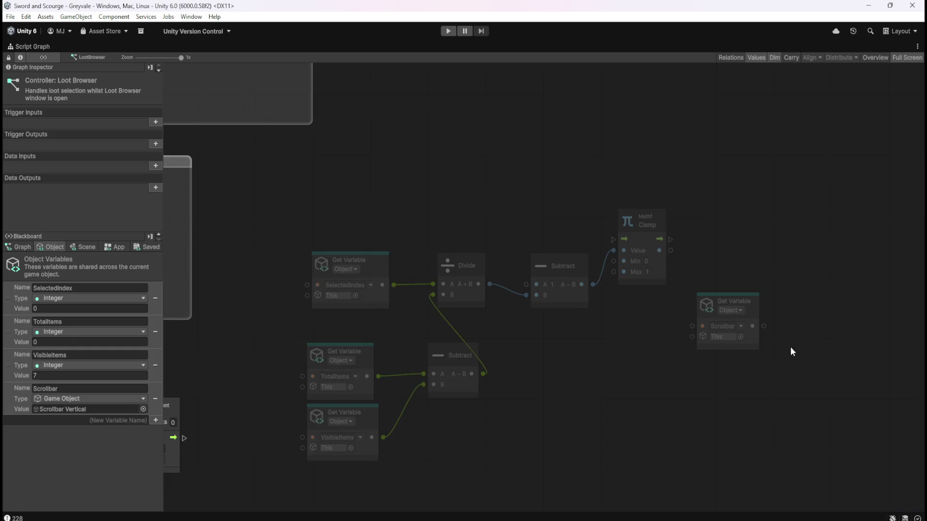
{"action": "right_click", "coordinate": [669, 316]}
{"action": "type", "text": "scrollbar"}
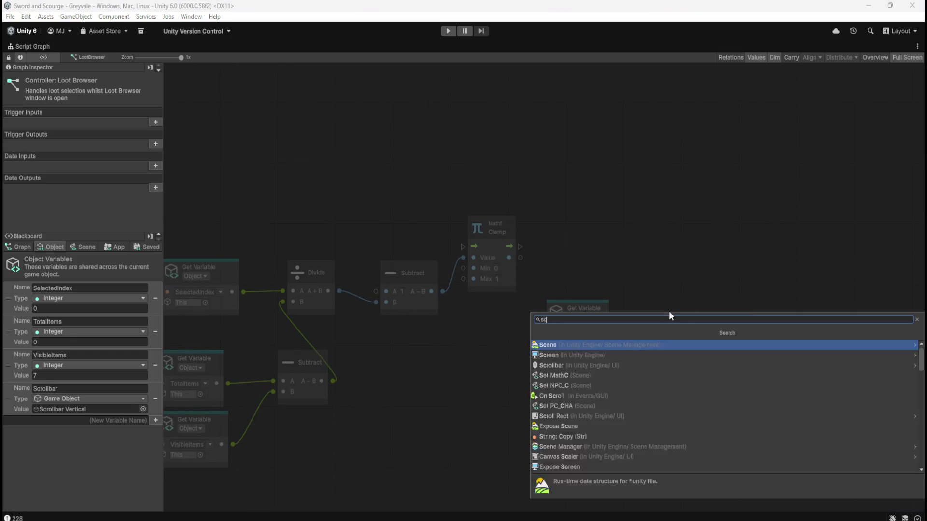
{"action": "key", "text": "Return"}
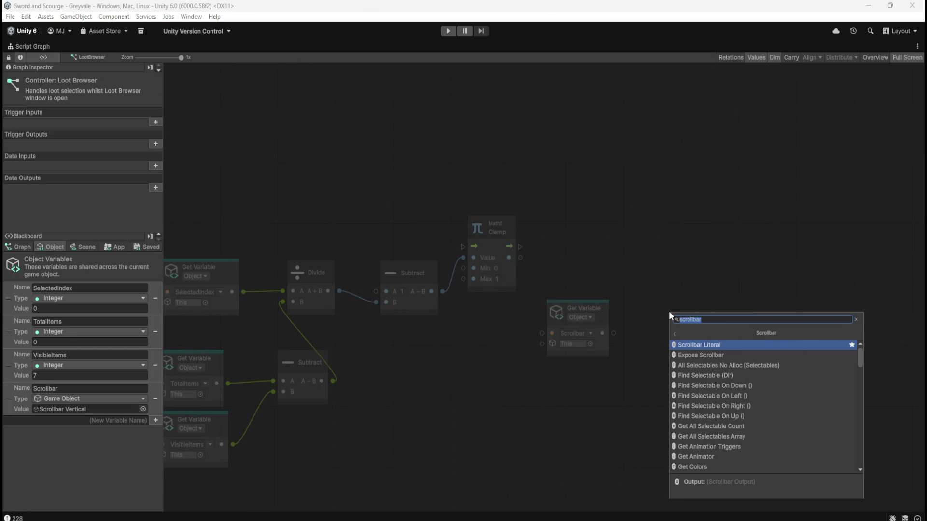
{"action": "scroll", "coordinate": [724, 370], "scroll_direction": "down", "scroll_amount": 10}
{"action": "scroll", "coordinate": [724, 369], "scroll_direction": "down", "scroll_amount": 6}
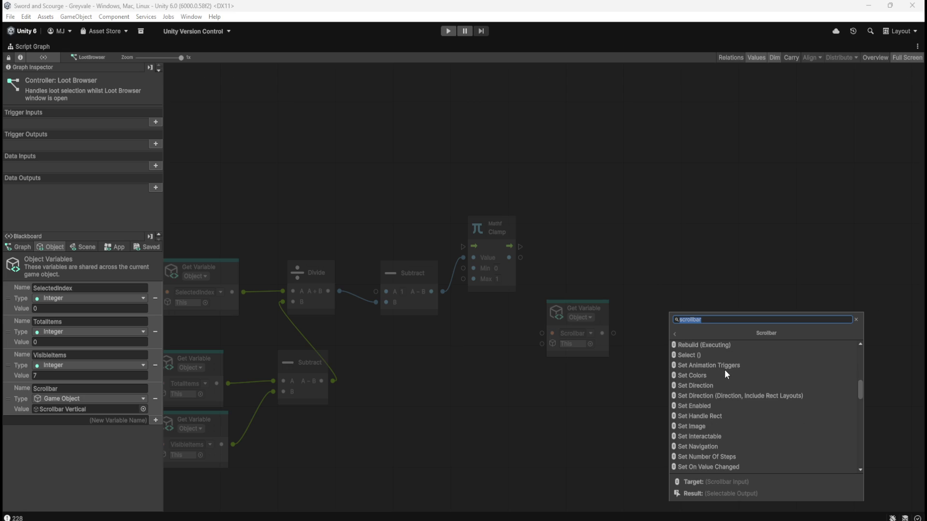
{"action": "scroll", "coordinate": [705, 447], "scroll_direction": "down", "scroll_amount": 1}
{"action": "scroll", "coordinate": [704, 447], "scroll_direction": "down", "scroll_amount": 3}
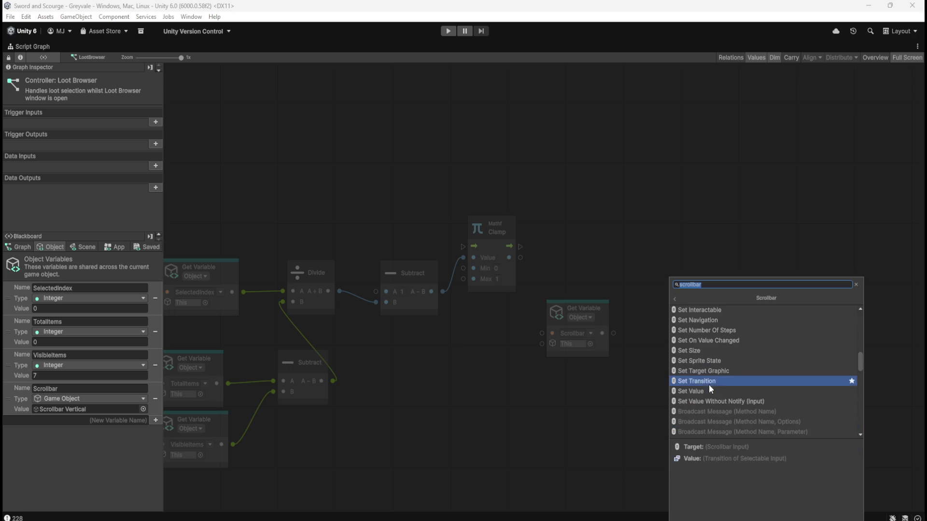
{"action": "left_click", "coordinate": [699, 390]}
- Wire Scrollbar into Target, the Clamp result into Value, and Clamp's flow into Set Value
{"action": "mouse_move", "coordinate": [702, 334]}
{"action": "left_mouse_down"}
{"action": "mouse_move", "coordinate": [690, 270]}
{"action": "mouse_move", "coordinate": [684, 294]}
{"action": "left_mouse_up"}
{"action": "left_click_drag", "start_coordinate": [613, 332], "coordinate": [647, 313]}
{"action": "mouse_move", "coordinate": [520, 258]}
{"action": "left_mouse_down"}
{"action": "mouse_move", "coordinate": [566, 268]}
{"action": "mouse_move", "coordinate": [643, 322]}
{"action": "mouse_move", "coordinate": [679, 268]}
{"action": "mouse_move", "coordinate": [677, 252]}
{"action": "left_mouse_up"}
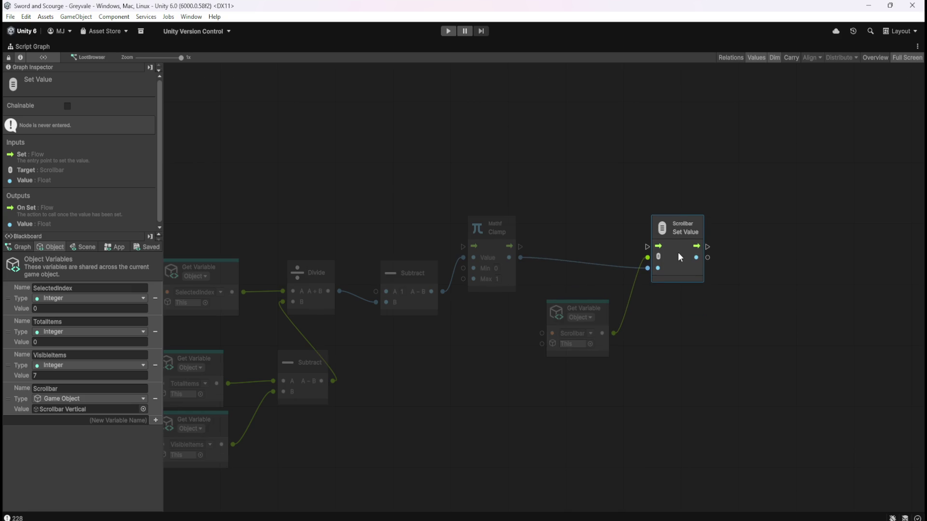
{"action": "left_click_drag", "start_coordinate": [520, 246], "coordinate": [647, 246]}
{"action": "mouse_move", "coordinate": [571, 222]}
{"action": "left_mouse_down"}
{"action": "mouse_move", "coordinate": [716, 198]}
{"action": "mouse_move", "coordinate": [685, 204]}
{"action": "left_mouse_up"}
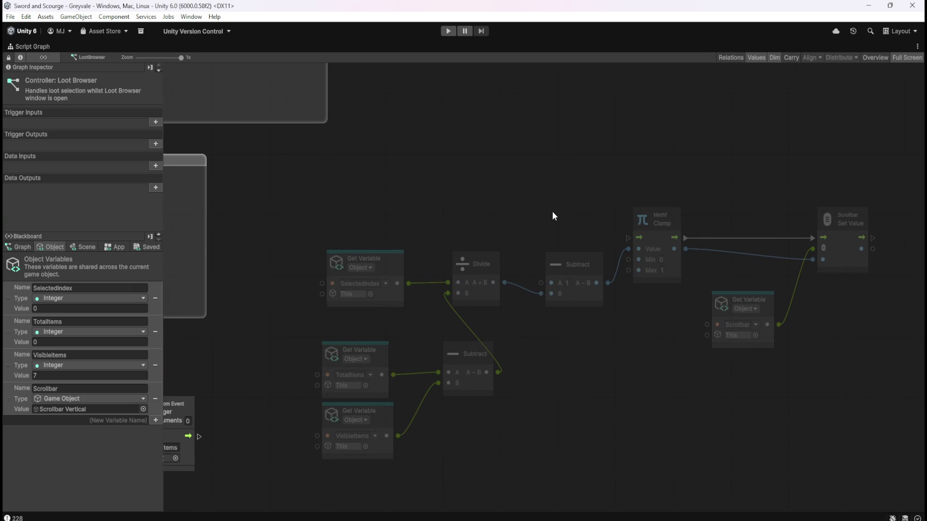
- Align the variable getters, Subtract and Divide nodes at the start of the chain
{"action": "scroll", "coordinate": [554, 213], "scroll_direction": "down", "scroll_amount": 2}
{"action": "scroll", "coordinate": [485, 209], "scroll_direction": "up", "scroll_amount": 1}
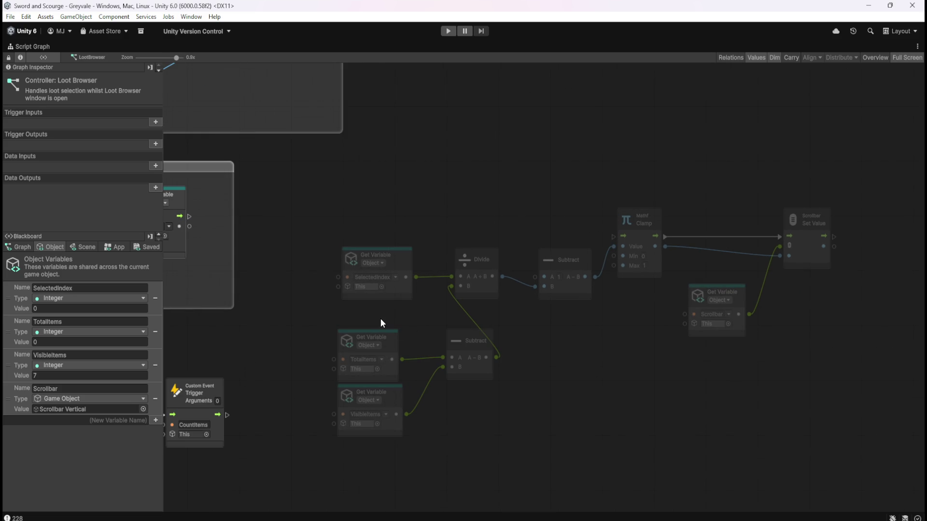
{"action": "left_click_drag", "start_coordinate": [352, 316], "coordinate": [464, 411]}
{"action": "mouse_move", "coordinate": [476, 365]}
{"action": "left_mouse_down"}
{"action": "mouse_move", "coordinate": [447, 370]}
{"action": "mouse_move", "coordinate": [448, 381]}
{"action": "left_mouse_up"}
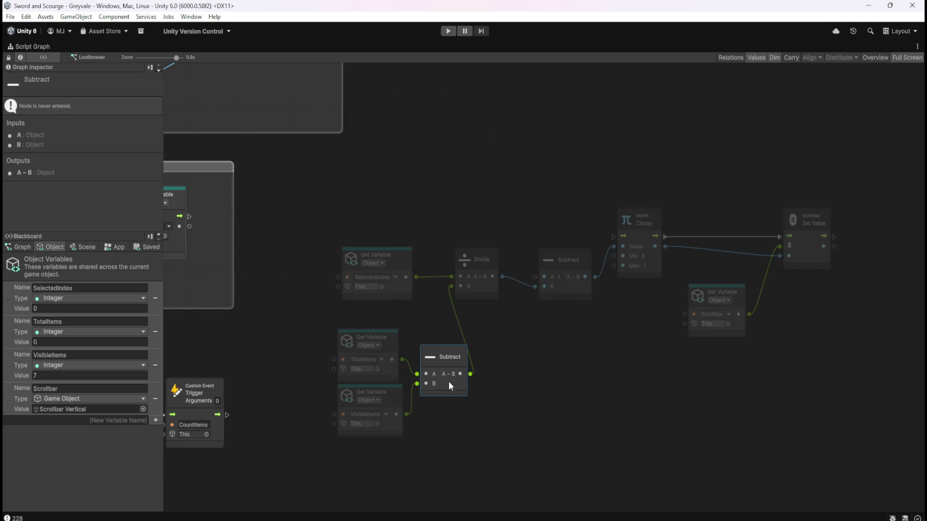
{"action": "mouse_move", "coordinate": [384, 317]}
{"action": "left_mouse_down"}
{"action": "mouse_move", "coordinate": [447, 406]}
{"action": "mouse_move", "coordinate": [450, 366]}
{"action": "mouse_move", "coordinate": [478, 369]}
{"action": "left_mouse_up"}
{"action": "left_click", "coordinate": [479, 371]}
{"action": "left_click_drag", "start_coordinate": [486, 293], "coordinate": [515, 294]}
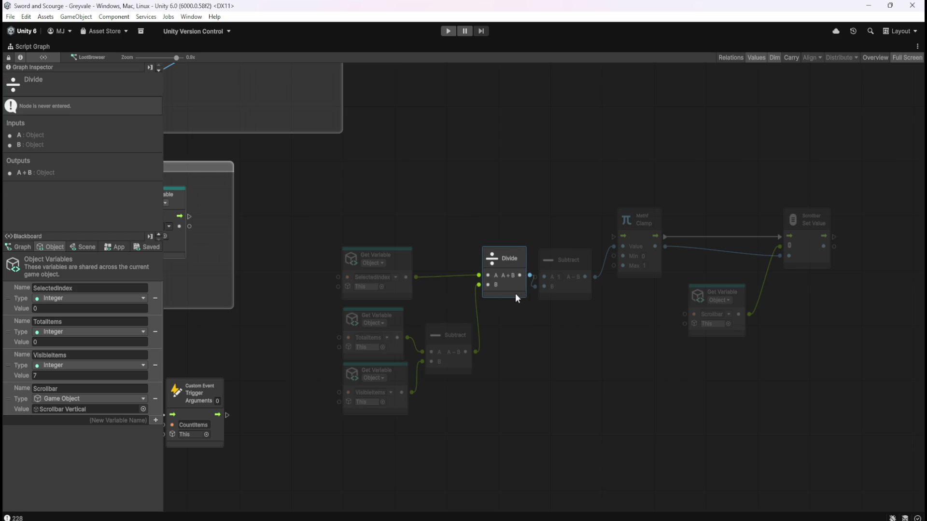
- Line up the Divide, Subtract, Clamp, Get Variable and Set Value nodes to the right
{"action": "left_click_drag", "start_coordinate": [514, 182], "coordinate": [835, 335]}
{"action": "left_click_drag", "start_coordinate": [650, 254], "coordinate": [665, 254]}
{"action": "left_click", "coordinate": [505, 175]}
{"action": "mouse_move", "coordinate": [505, 174]}
{"action": "left_mouse_down"}
{"action": "mouse_move", "coordinate": [806, 306]}
{"action": "mouse_move", "coordinate": [830, 342]}
{"action": "left_mouse_up"}
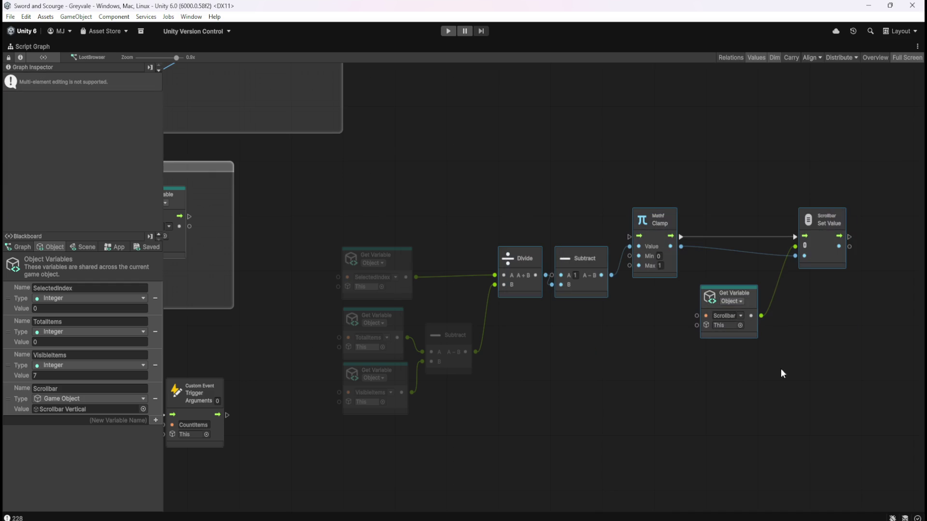
{"action": "left_click_drag", "start_coordinate": [595, 292], "coordinate": [594, 298]}
{"action": "left_click", "coordinate": [593, 332]}
{"action": "left_click_drag", "start_coordinate": [590, 209], "coordinate": [859, 346]}
{"action": "left_click_drag", "start_coordinate": [598, 269], "coordinate": [606, 261]}
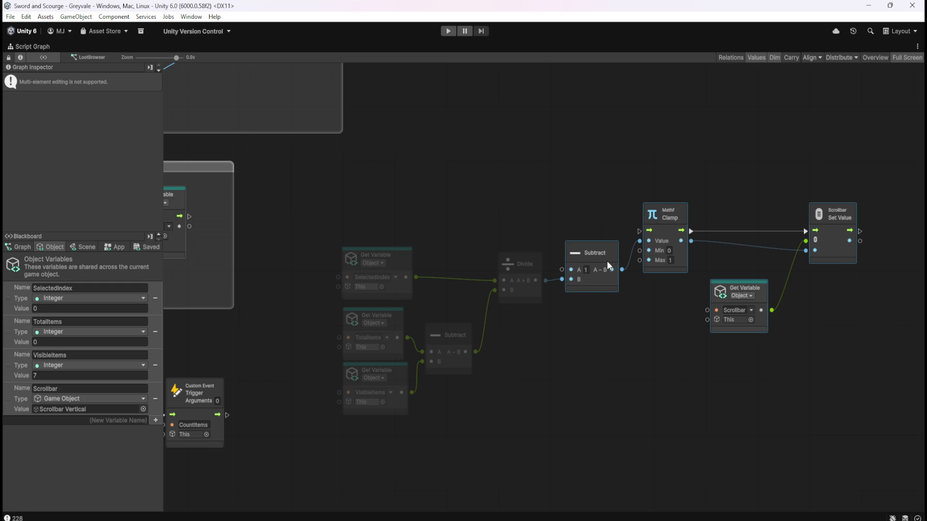
{"action": "left_click", "coordinate": [603, 367]}
- Center the view on the whole chain and pan to empty space on its left
{"action": "mouse_move", "coordinate": [343, 193]}
{"action": "left_mouse_down"}
{"action": "mouse_move", "coordinate": [479, 222]}
{"action": "mouse_move", "coordinate": [581, 309]}
{"action": "mouse_move", "coordinate": [841, 427]}
{"action": "left_mouse_up"}
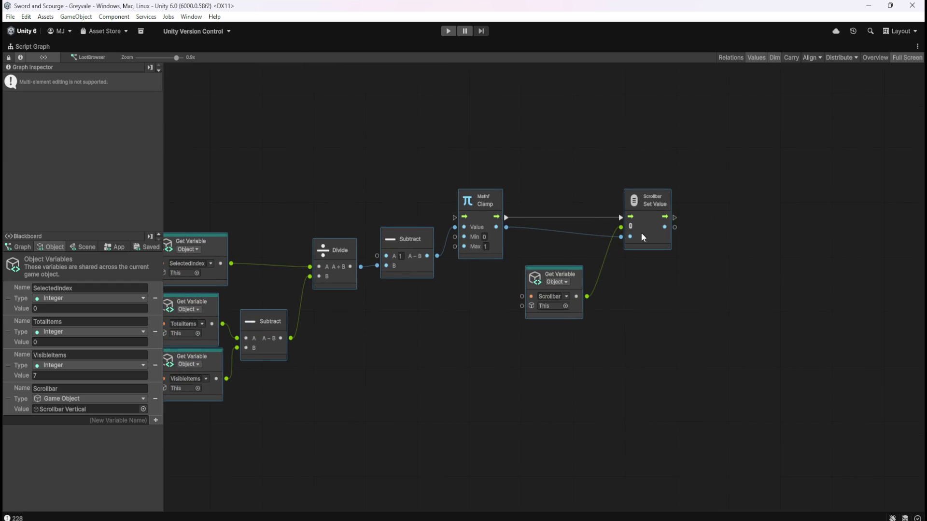
{"action": "key", "text": "Home"}
{"action": "left_click", "coordinate": [519, 354]}
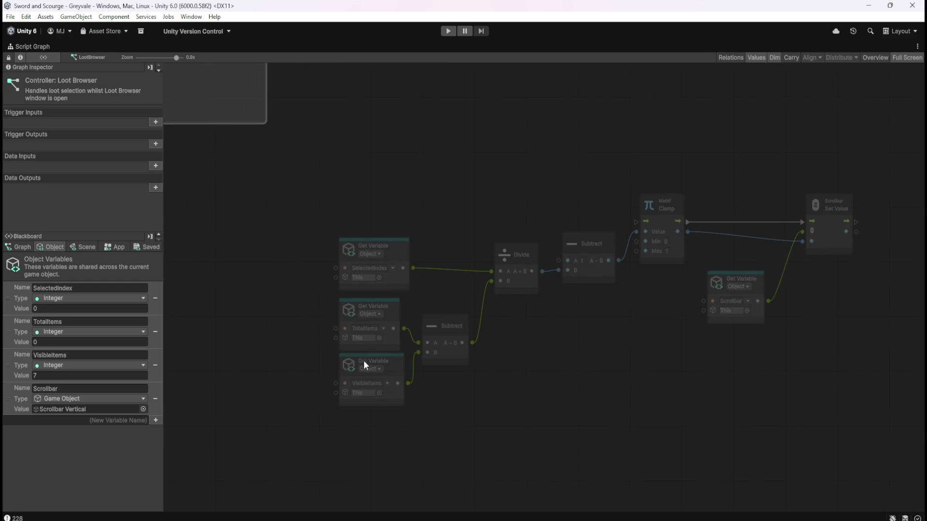
{"action": "mouse_move", "coordinate": [679, 328]}
{"action": "left_mouse_down"}
{"action": "mouse_move", "coordinate": [320, 377]}
{"action": "mouse_move", "coordinate": [306, 366]}
{"action": "mouse_move", "coordinate": [322, 362]}
{"action": "left_mouse_up"}
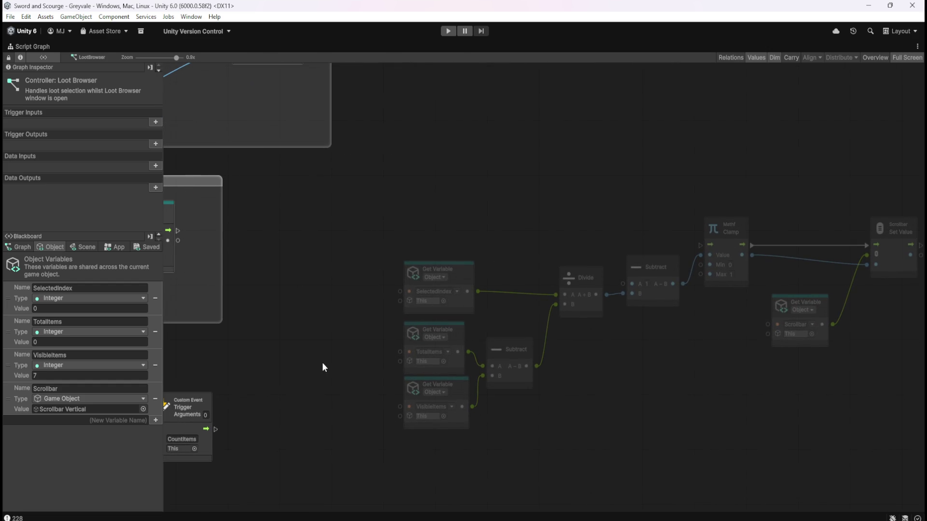
{"action": "right_click", "coordinate": [338, 257]}
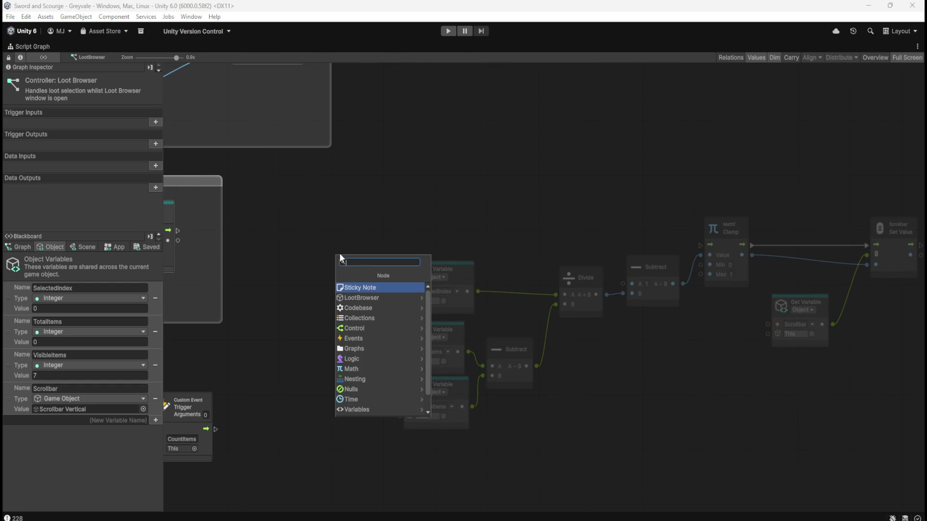
- Place a Custom Event named Scrolling and position it to trigger the Clamp and Set Value chain
{"action": "type", "text": "custom event"}
{"action": "key", "text": "Return"}
{"action": "type", "text": "Scrolling"}
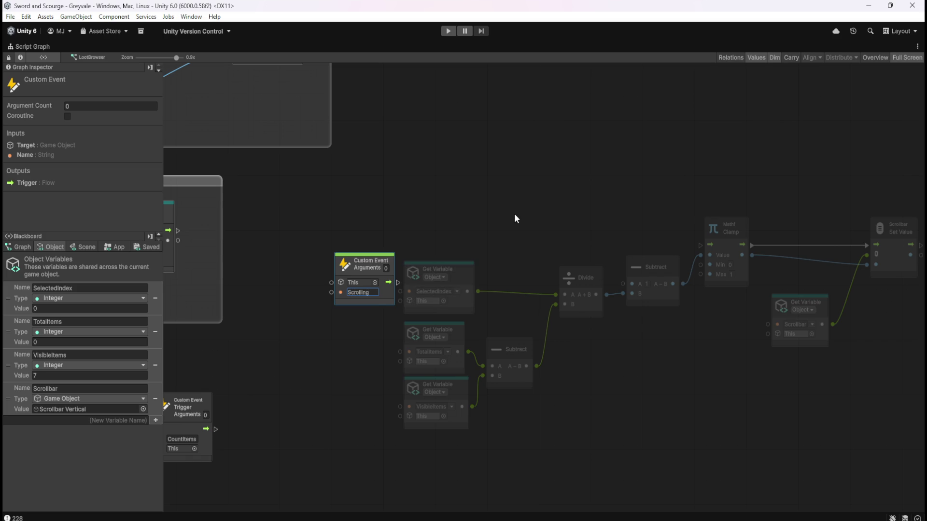
{"action": "left_click", "coordinate": [497, 218]}
{"action": "mouse_move", "coordinate": [386, 301]}
{"action": "left_mouse_down"}
{"action": "mouse_move", "coordinate": [388, 272]}
{"action": "mouse_move", "coordinate": [699, 245]}
{"action": "left_mouse_up"}
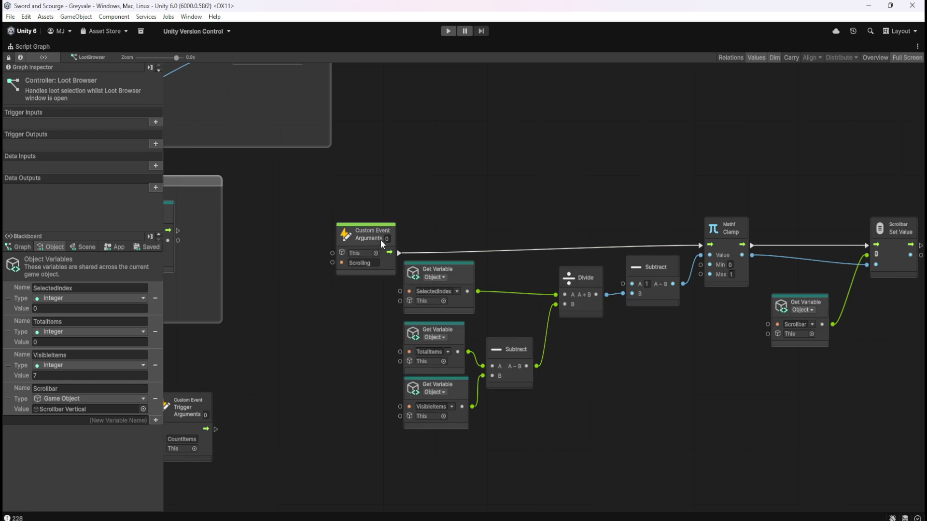
{"action": "left_click_drag", "start_coordinate": [379, 242], "coordinate": [381, 237]}
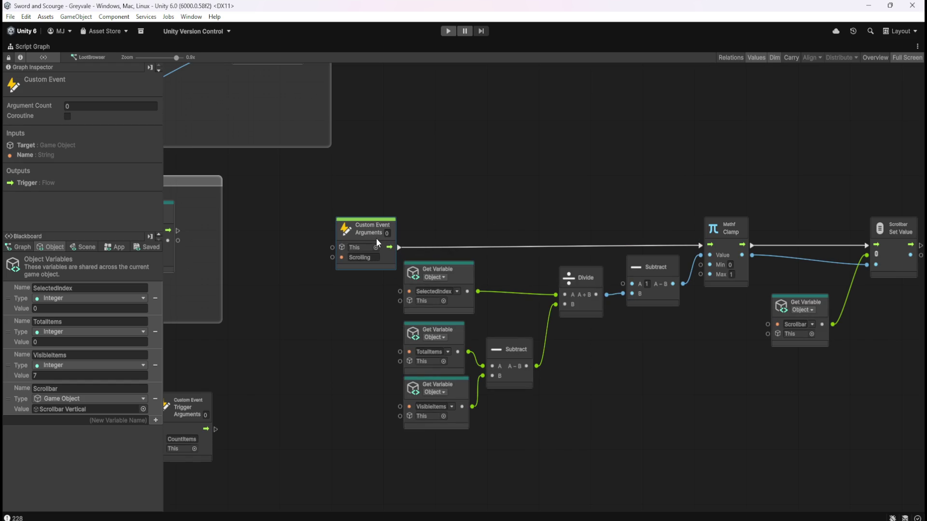
{"action": "left_click_drag", "start_coordinate": [486, 194], "coordinate": [611, 171]}
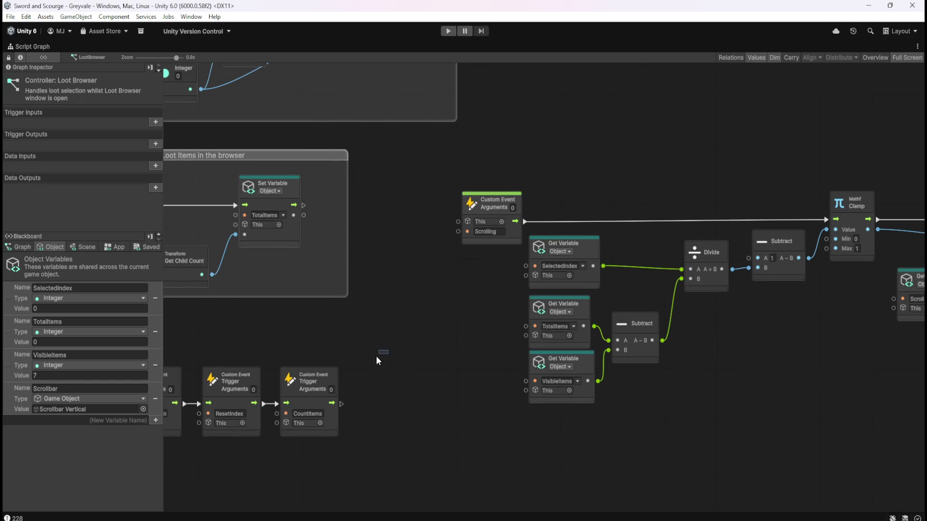
- Duplicate the CountItems Trigger node and attach the copy at the end of the chain
{"action": "left_click", "coordinate": [318, 386]}
{"action": "key", "text": "ctrl+d"}
{"action": "mouse_move", "coordinate": [554, 292]}
{"action": "left_mouse_down"}
{"action": "mouse_move", "coordinate": [400, 383]}
{"action": "mouse_move", "coordinate": [392, 404]}
{"action": "left_mouse_up"}
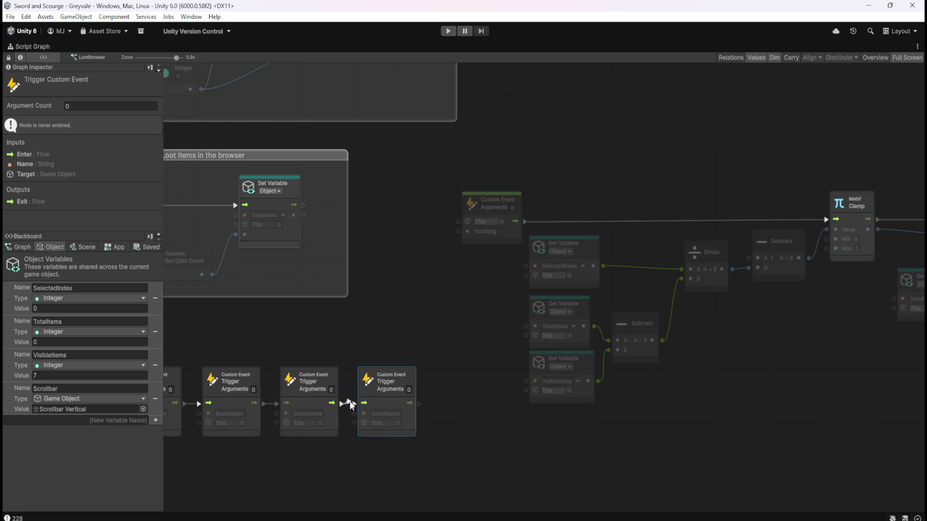
{"action": "mouse_move", "coordinate": [391, 219]}
{"action": "left_mouse_down"}
{"action": "mouse_move", "coordinate": [532, 364]}
{"action": "mouse_move", "coordinate": [595, 397]}
{"action": "mouse_move", "coordinate": [583, 340]}
{"action": "left_mouse_up"}
{"action": "mouse_move", "coordinate": [594, 444]}
{"action": "left_mouse_down"}
{"action": "mouse_move", "coordinate": [570, 271]}
{"action": "mouse_move", "coordinate": [587, 288]}
{"action": "mouse_move", "coordinate": [494, 311]}
{"action": "left_mouse_up"}
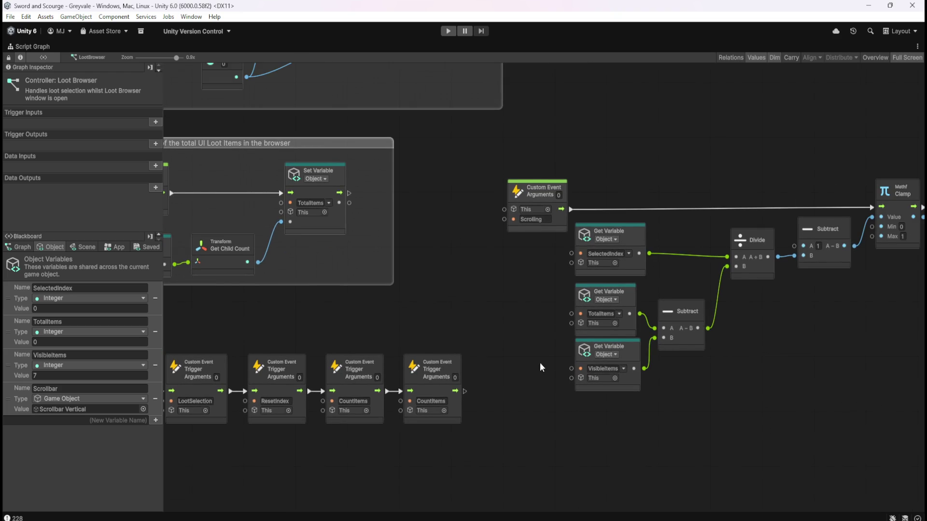
{"action": "left_click_drag", "start_coordinate": [540, 357], "coordinate": [469, 373]}
- Set the copied trigger's event name to Scrolling and restore the normal editor layout
{"action": "left_click", "coordinate": [484, 215]}
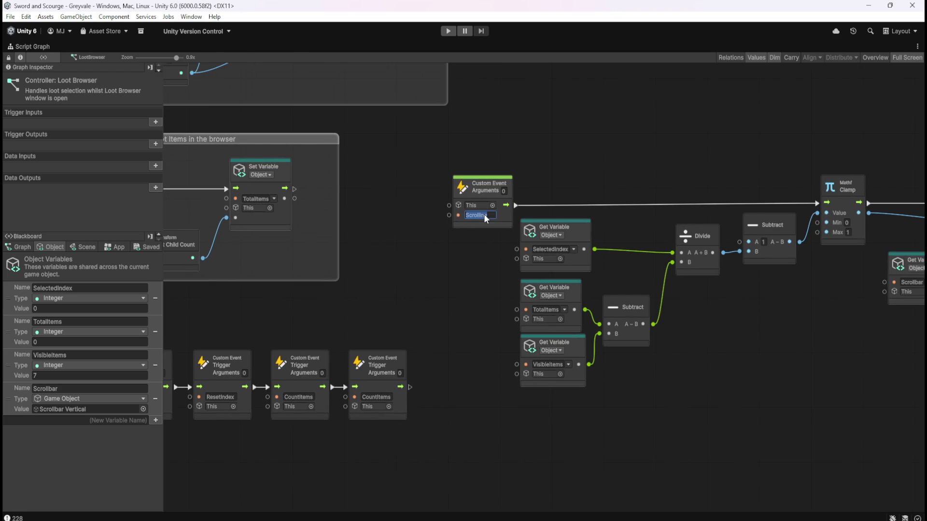
{"action": "left_click", "coordinate": [376, 397]}
{"action": "type", "text": "Scrolling"}
{"action": "left_click_drag", "start_coordinate": [737, 412], "coordinate": [594, 379]}
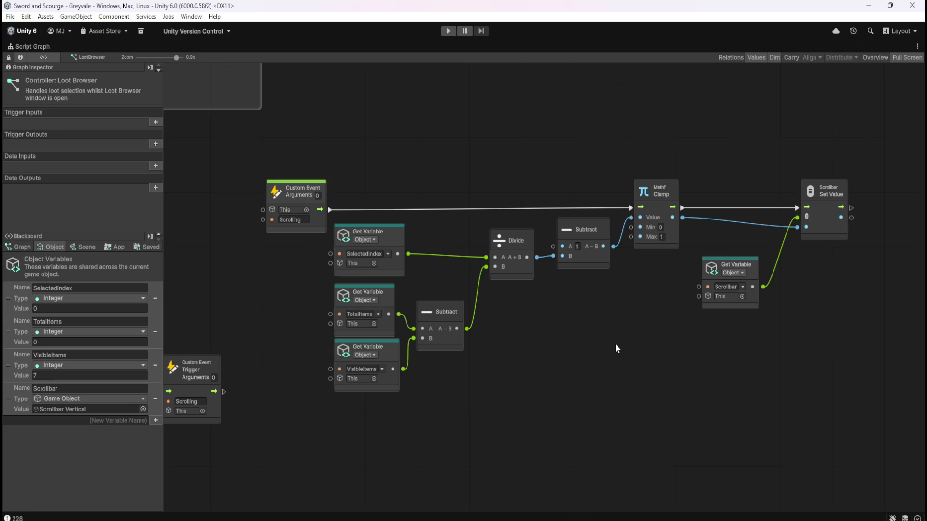
{"action": "mouse_move", "coordinate": [527, 381]}
{"action": "left_mouse_down"}
{"action": "mouse_move", "coordinate": [689, 374]}
{"action": "mouse_move", "coordinate": [574, 374]}
{"action": "mouse_move", "coordinate": [676, 362]}
{"action": "left_mouse_up"}
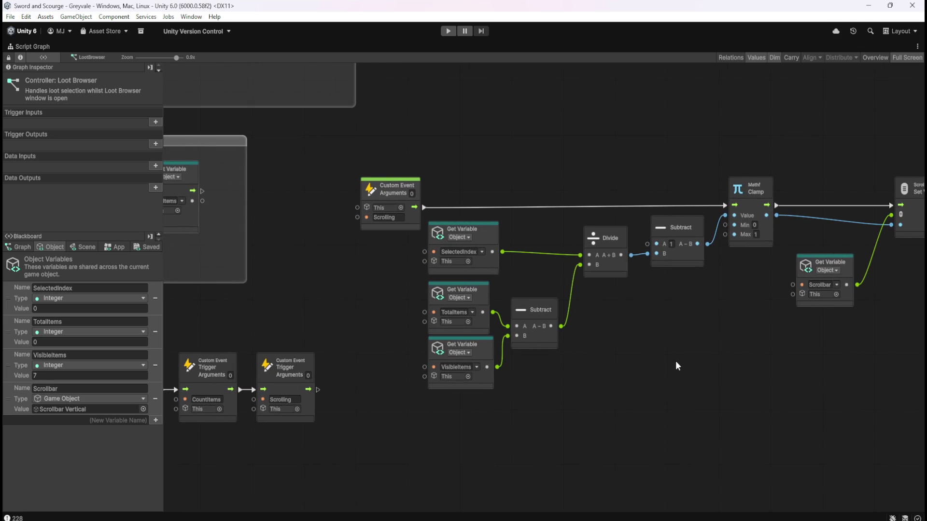
{"action": "mouse_move", "coordinate": [352, 320]}
{"action": "left_mouse_down"}
{"action": "mouse_move", "coordinate": [485, 329]}
{"action": "mouse_move", "coordinate": [600, 322]}
{"action": "left_mouse_up"}
{"action": "key", "text": "shift+space"}
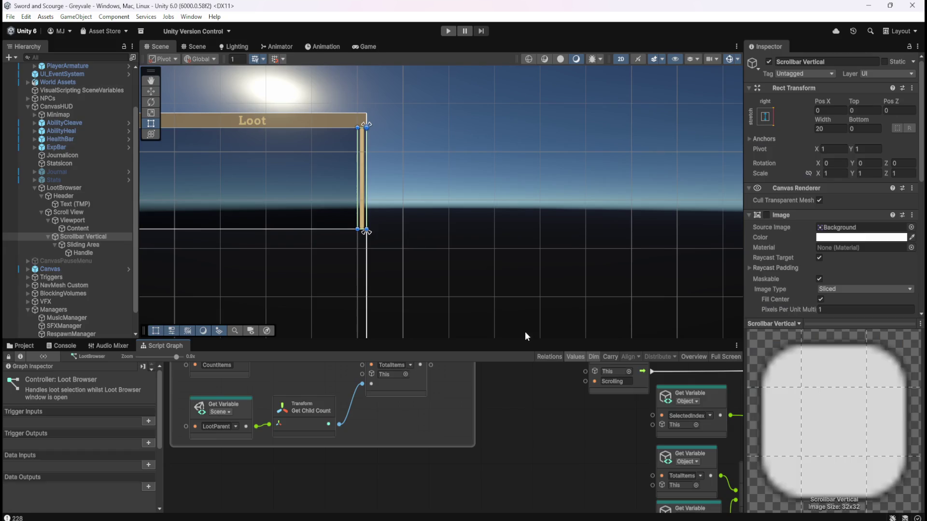
- Set the Game view to Play Maximized and start play mode
{"action": "left_click", "coordinate": [368, 46]}
{"action": "left_click", "coordinate": [519, 58]}
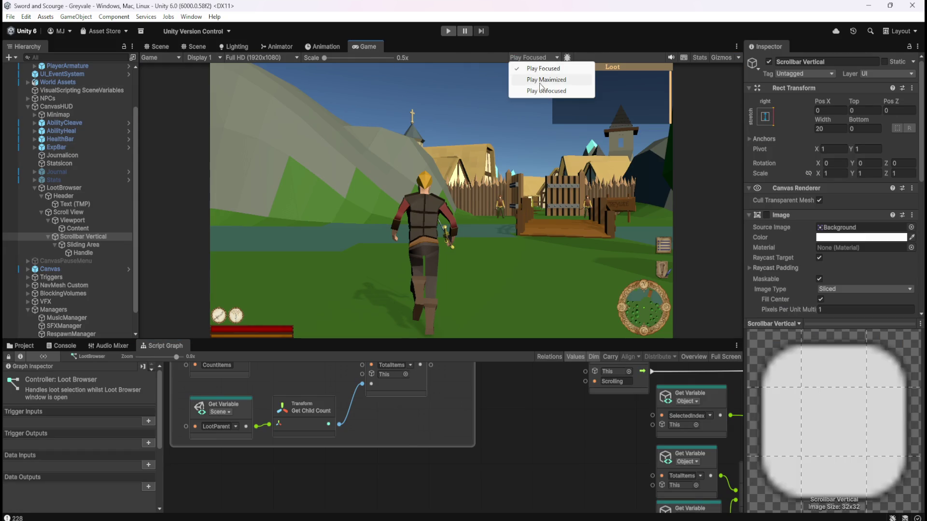
{"action": "left_click", "coordinate": [541, 80]}
{"action": "left_click", "coordinate": [164, 46]}
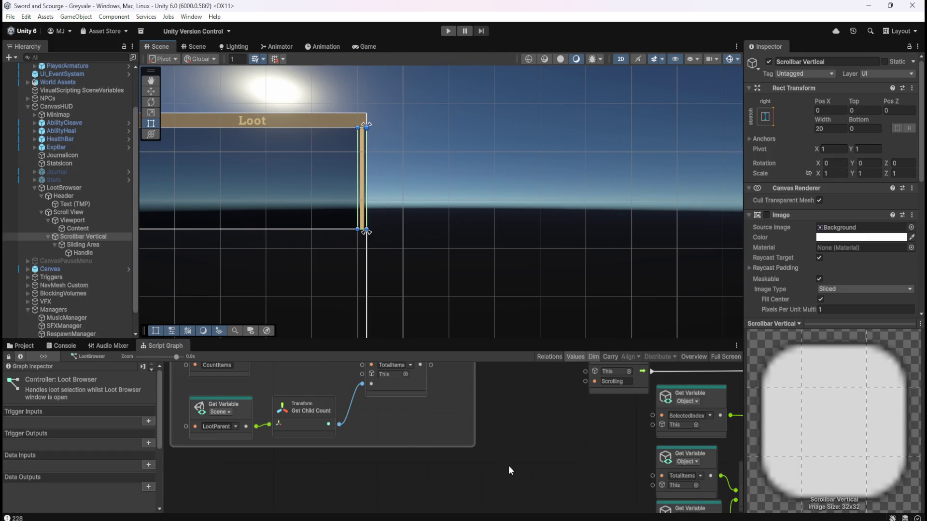
{"action": "mouse_move", "coordinate": [572, 430]}
{"action": "left_mouse_down"}
{"action": "mouse_move", "coordinate": [485, 474]}
{"action": "mouse_move", "coordinate": [492, 433]}
{"action": "left_mouse_up"}
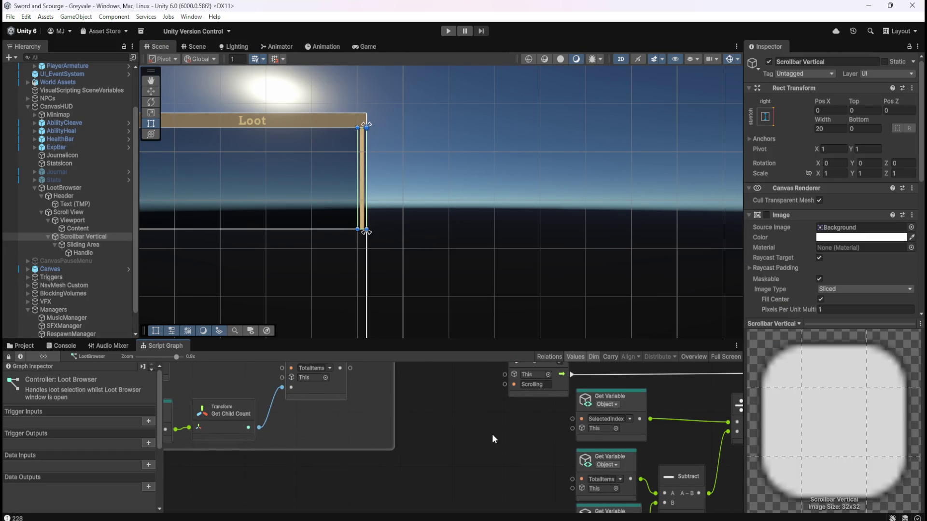
{"action": "left_click", "coordinate": [448, 31]}
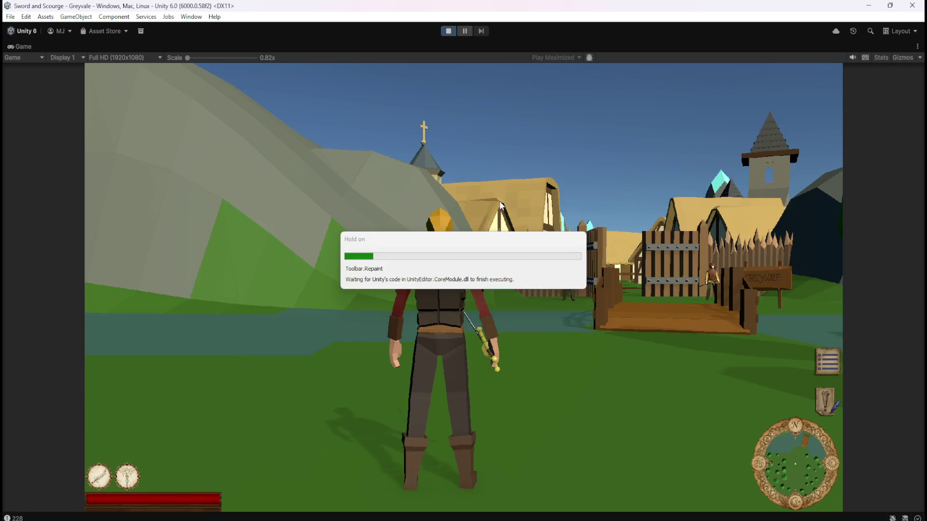
- Run the hero over the bridge and through the village to the graveyard
{"action": "key", "text": "w"}
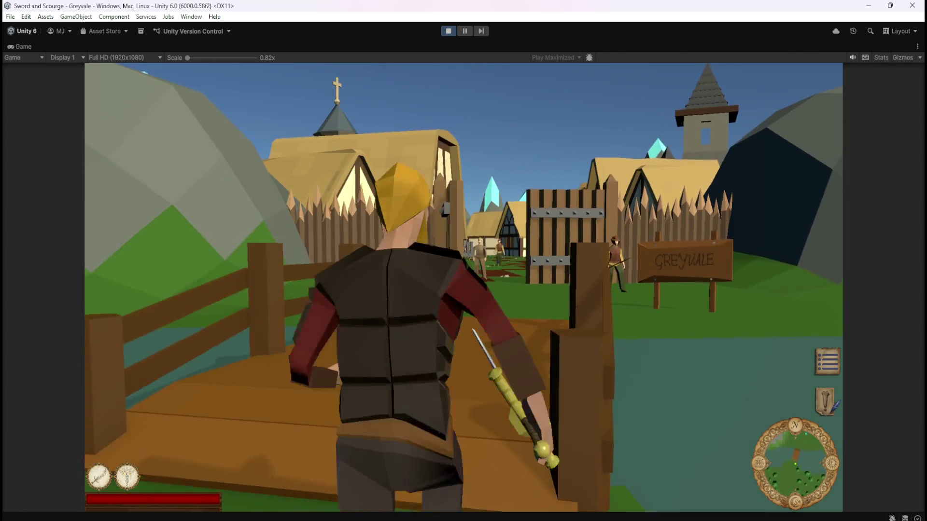
{"action": "key", "text": "w"}
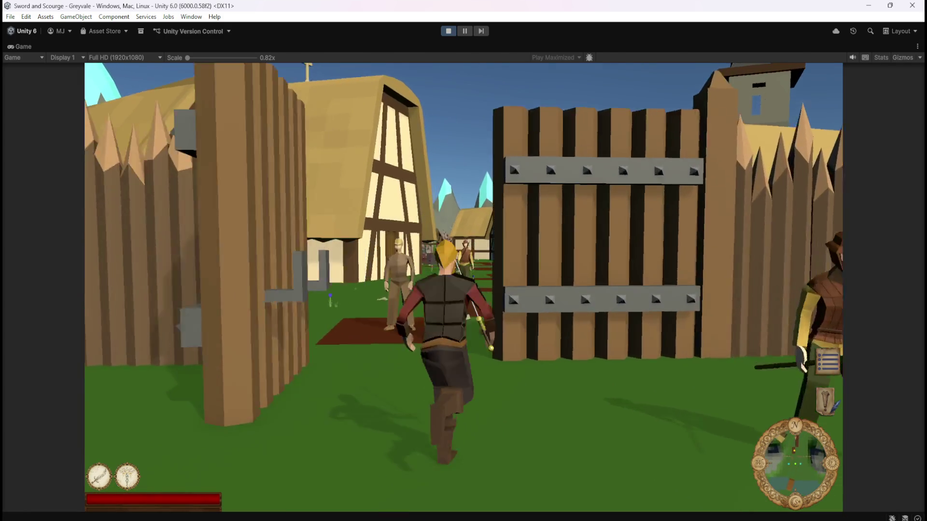
{"action": "key", "text": "w"}
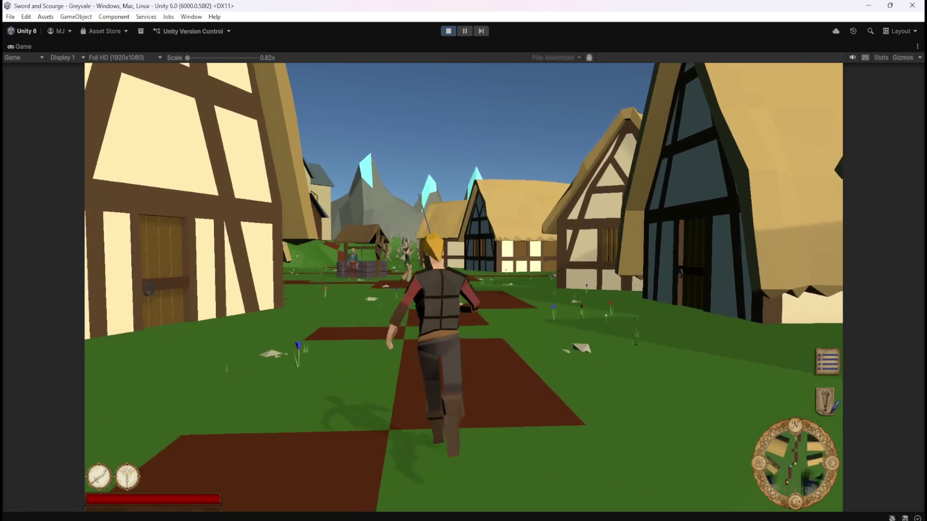
{"action": "key", "text": "w"}
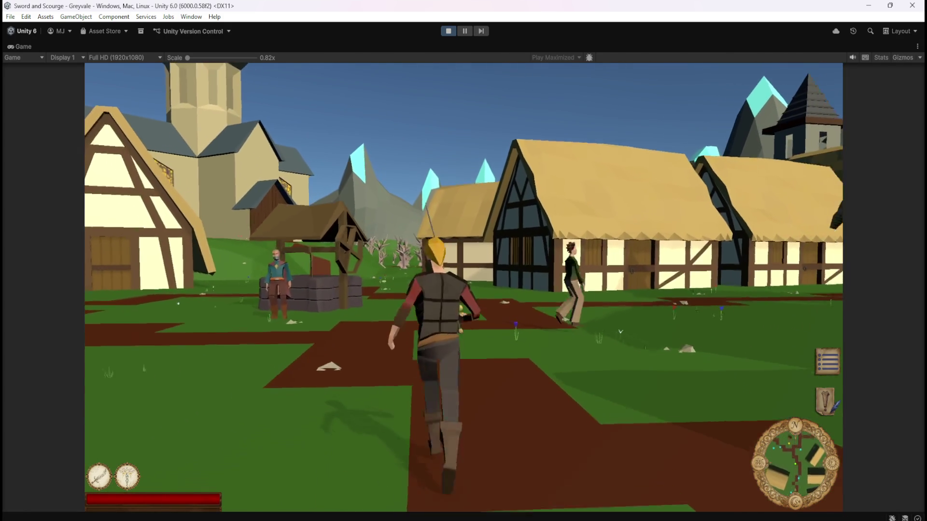
{"action": "key", "text": "w"}
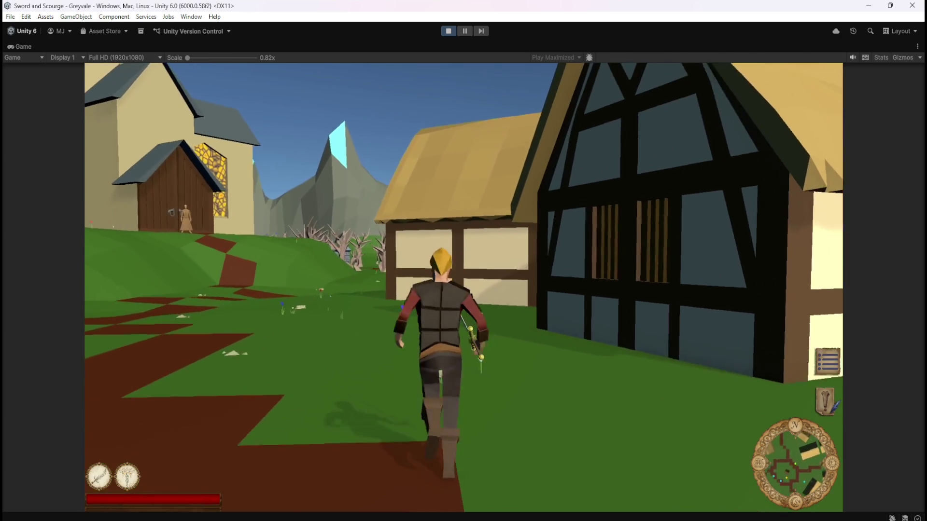
{"action": "key", "text": "w"}
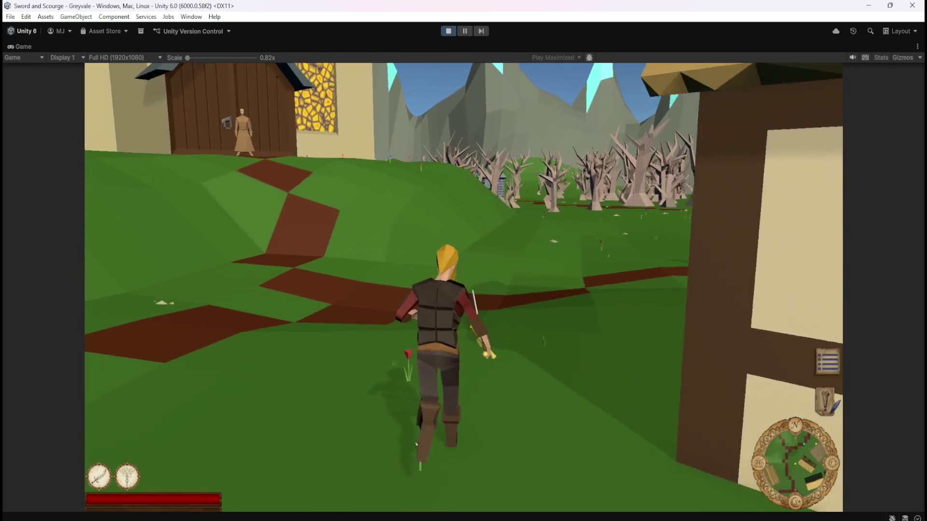
{"action": "key", "text": "w"}
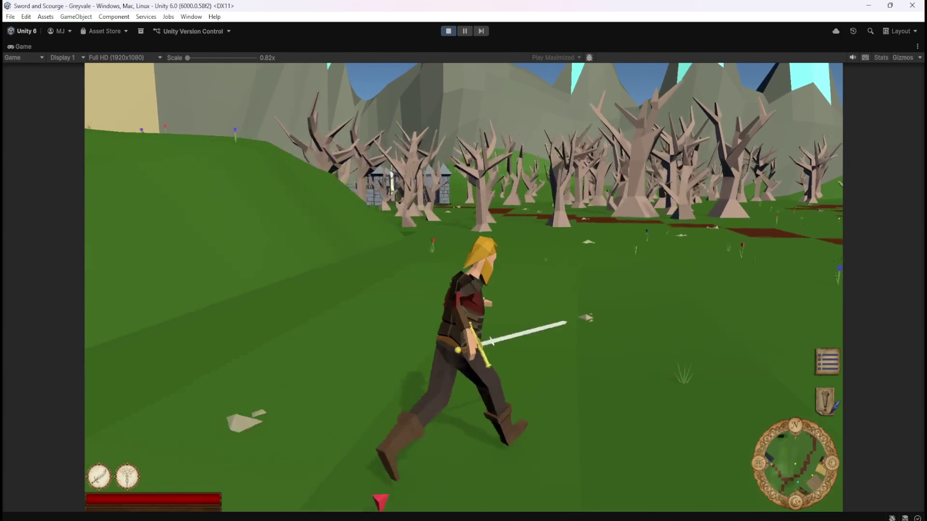
{"action": "key", "text": "w"}
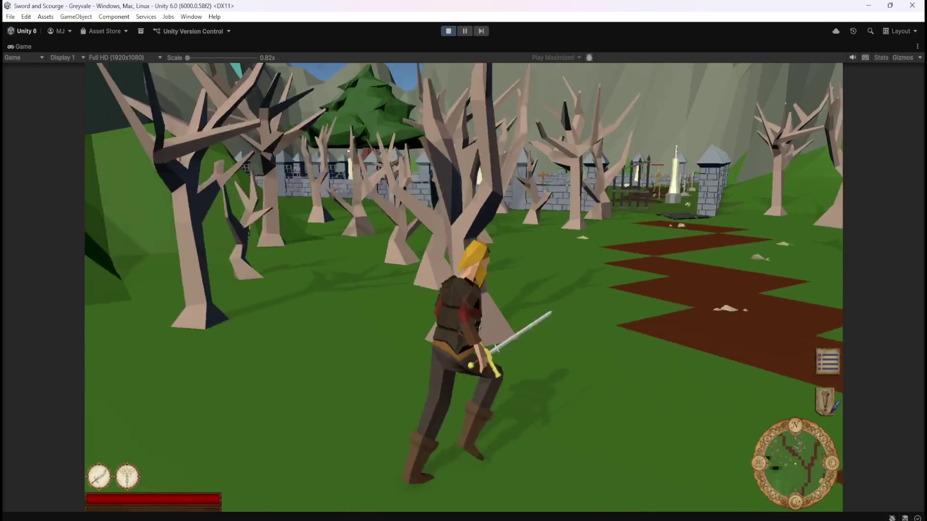
{"action": "key", "text": "w"}
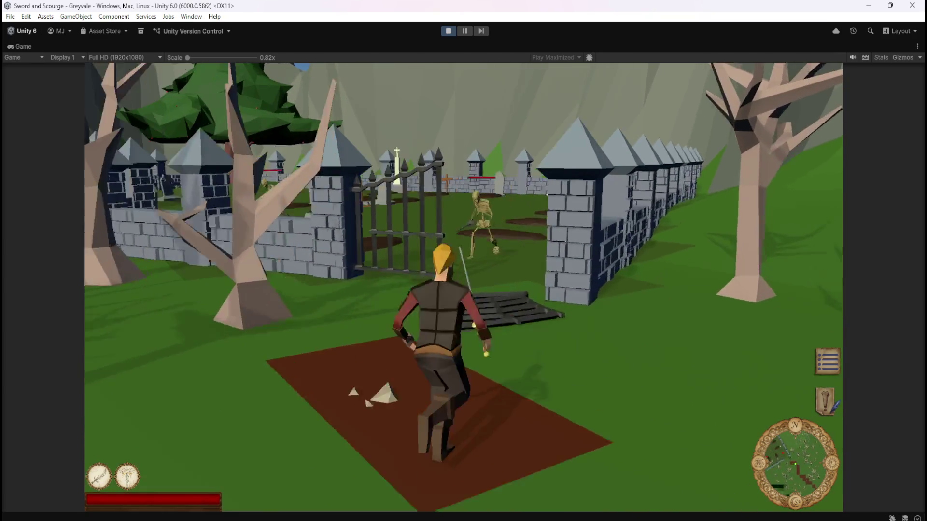
- Fight several skeletons and take a Bones item from their loot
{"action": "key", "text": "w"}
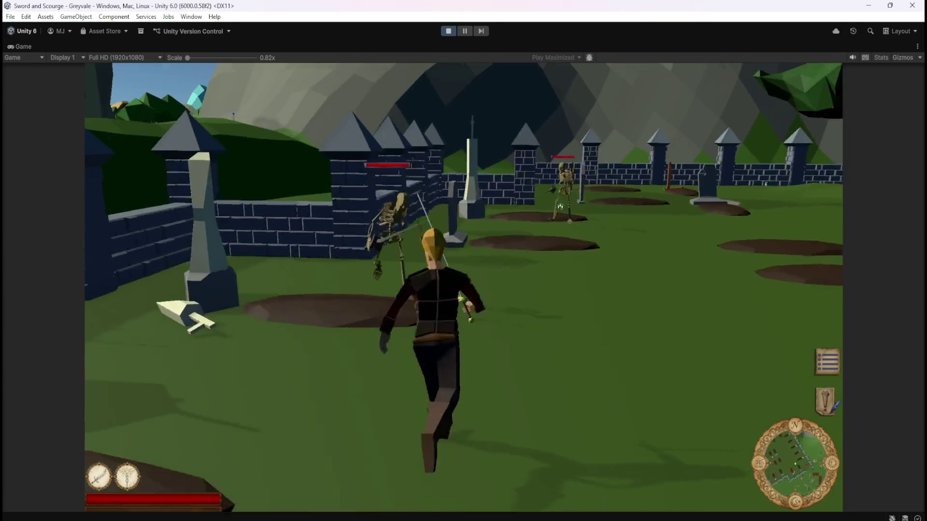
{"action": "key", "text": "w"}
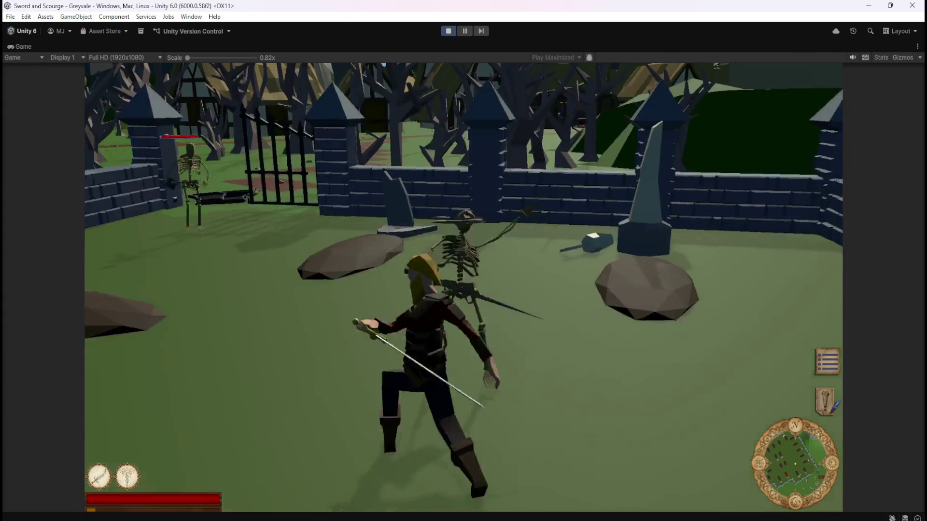
{"action": "key", "text": "w"}
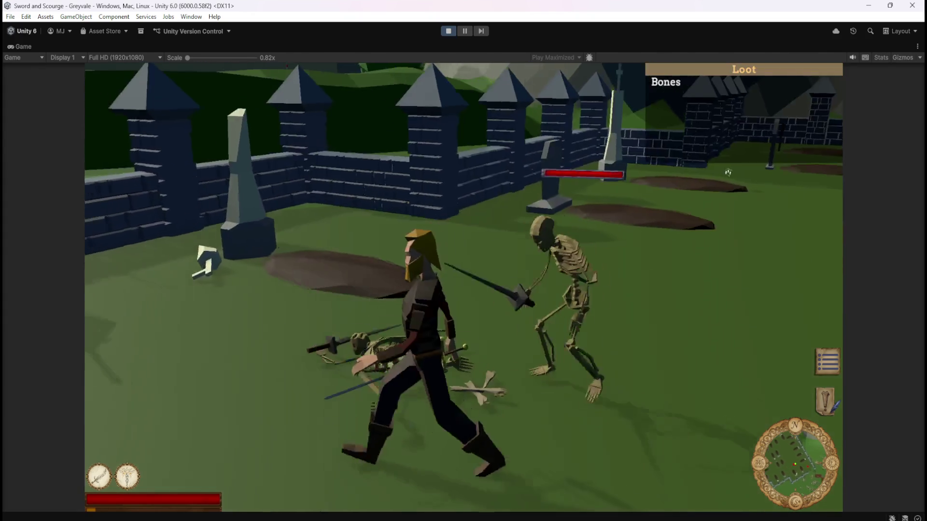
{"action": "key", "text": "w"}
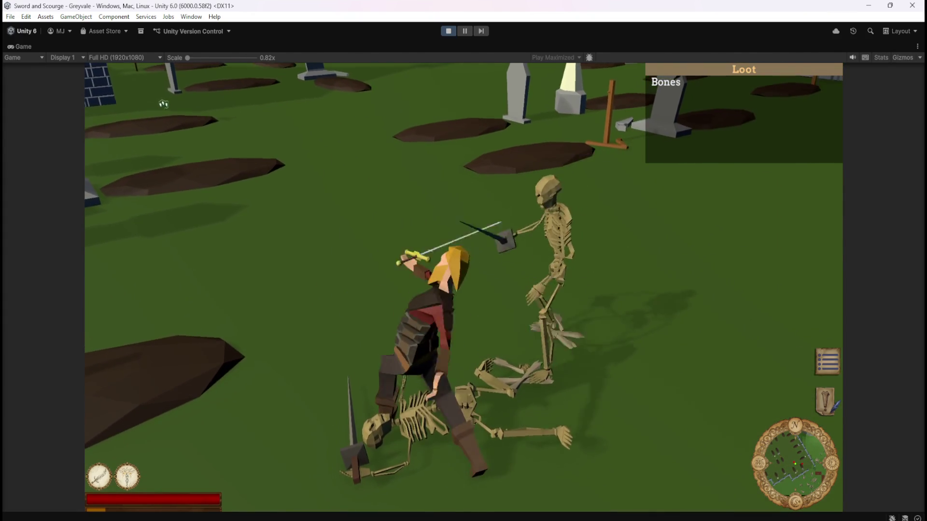
{"action": "key", "text": "w"}
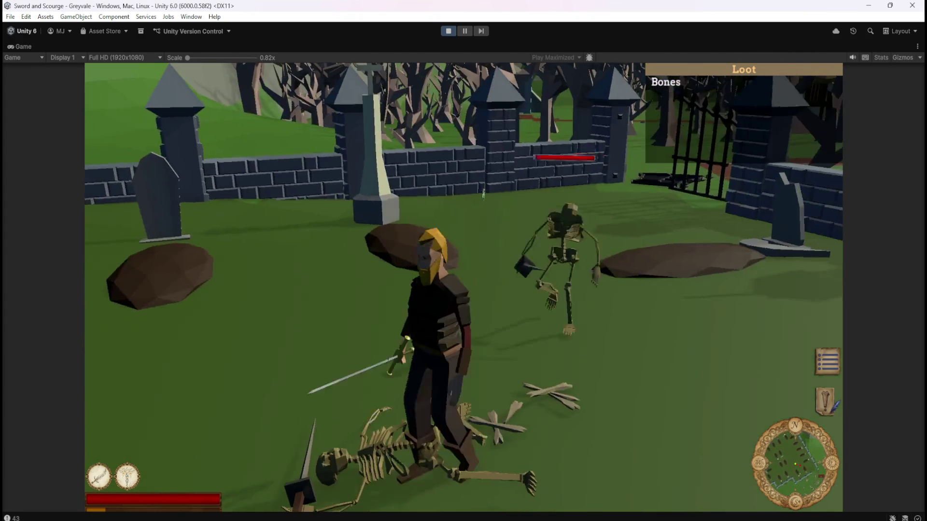
{"action": "key", "text": "w"}
{"action": "left_click", "coordinate": [481, 191]}
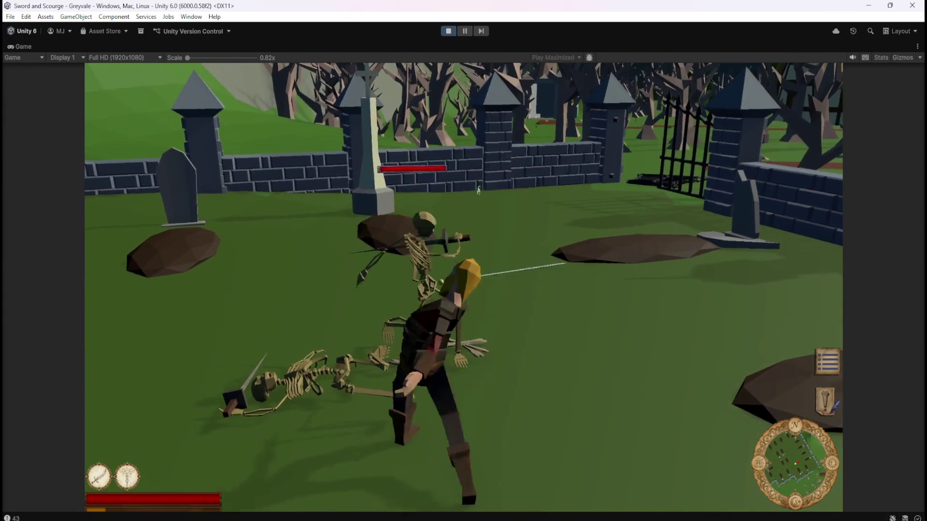
{"action": "key", "text": "w"}
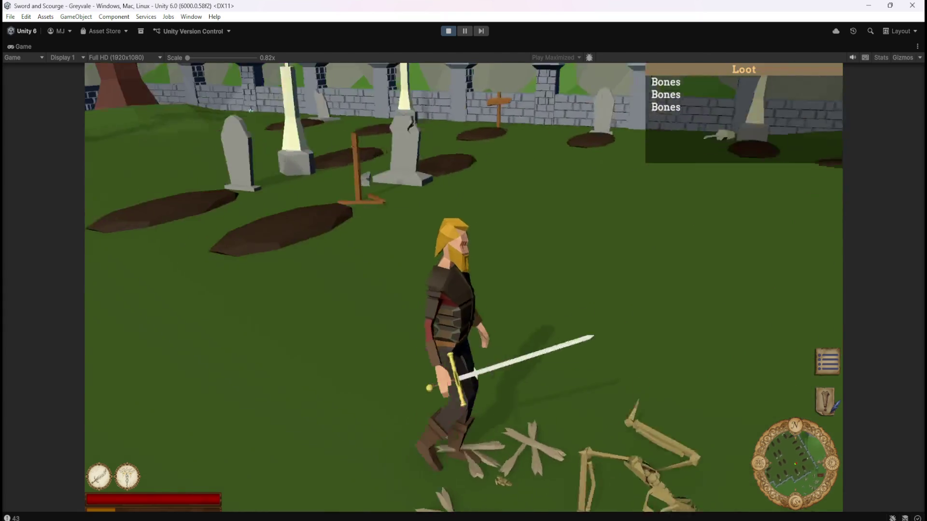
{"action": "key", "text": "w"}
{"action": "left_click", "coordinate": [666, 107]}
{"action": "key", "text": "w"}
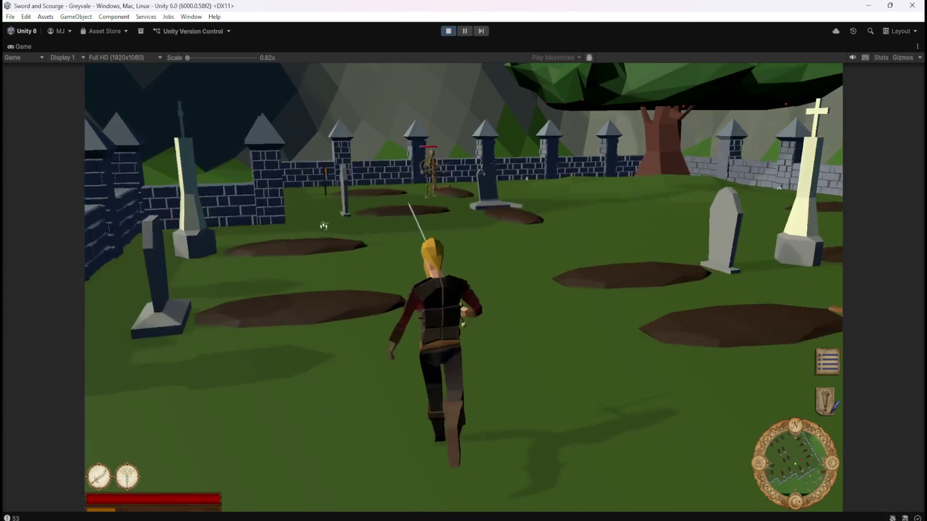
{"action": "key", "text": "s"}
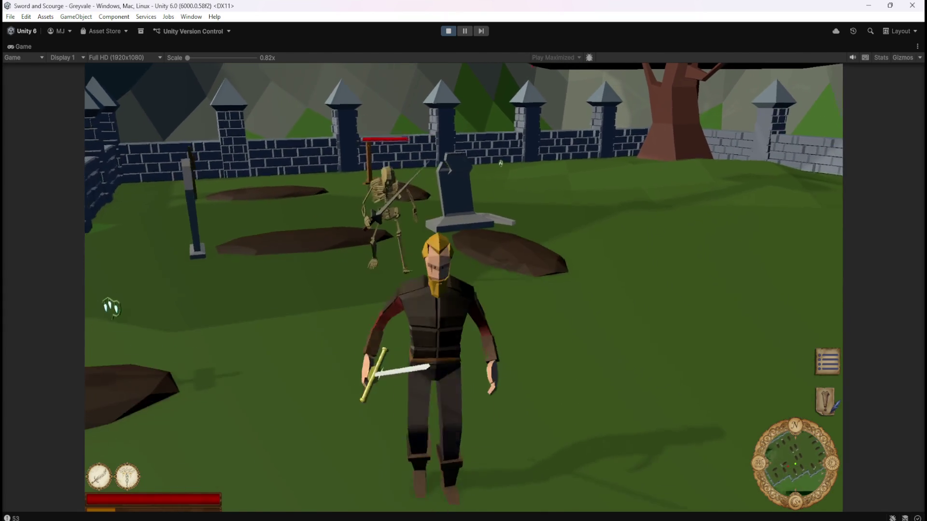
{"action": "key", "text": "s"}
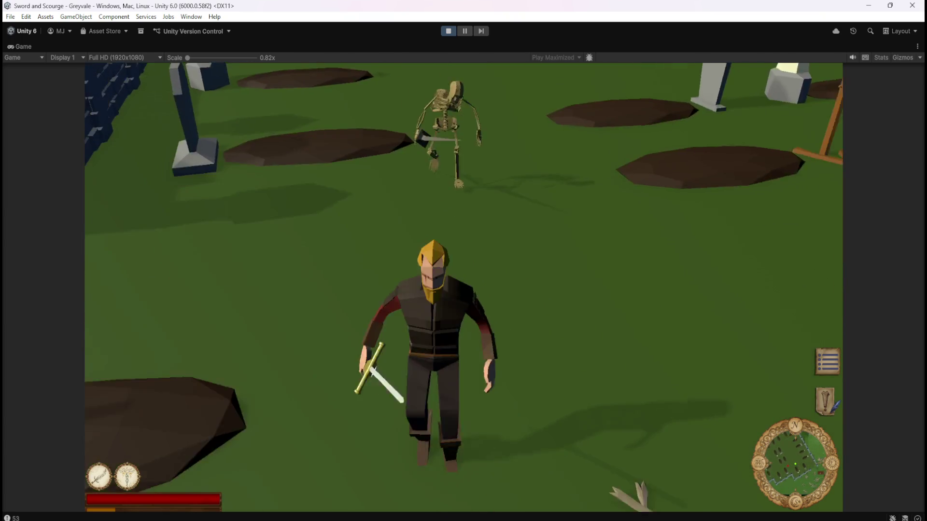
{"action": "left_click", "coordinate": [285, 147]}
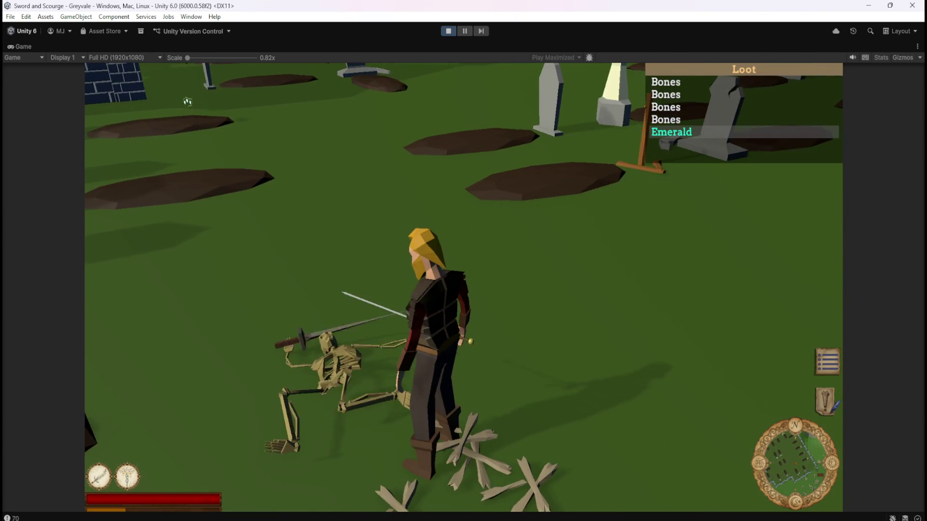
- Step down through the Loot list entries from Emerald back to the first Bones
{"action": "key", "text": "Down"}
{"action": "key", "text": "Down"}
{"action": "key", "text": "Down"}
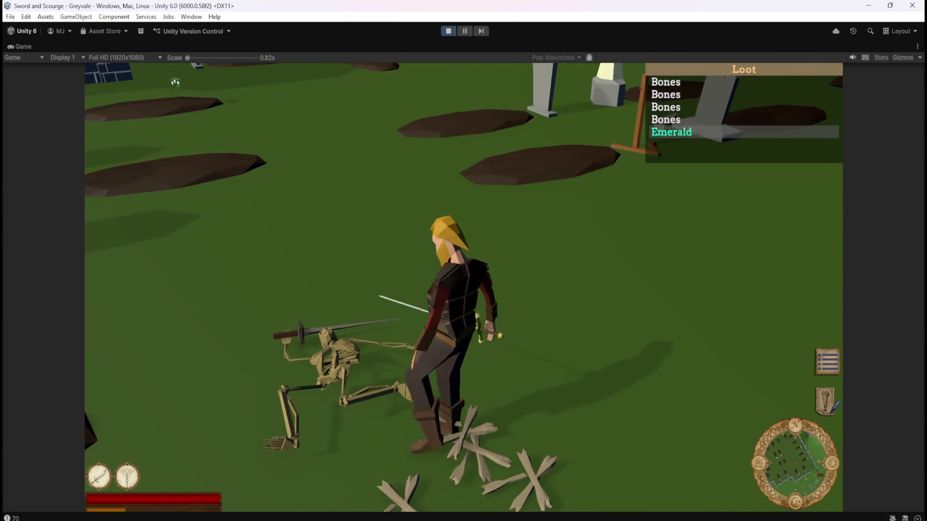
{"action": "key", "text": "Right"}
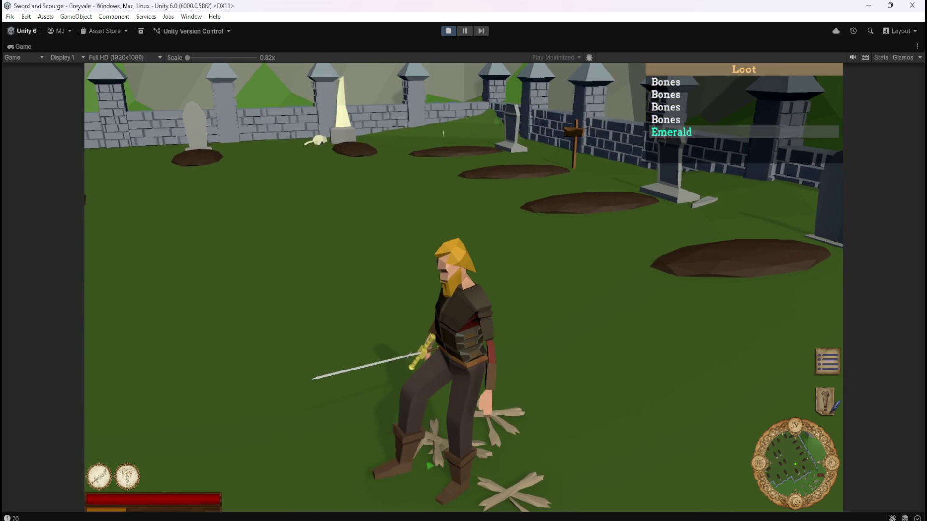
{"action": "key", "text": "Right"}
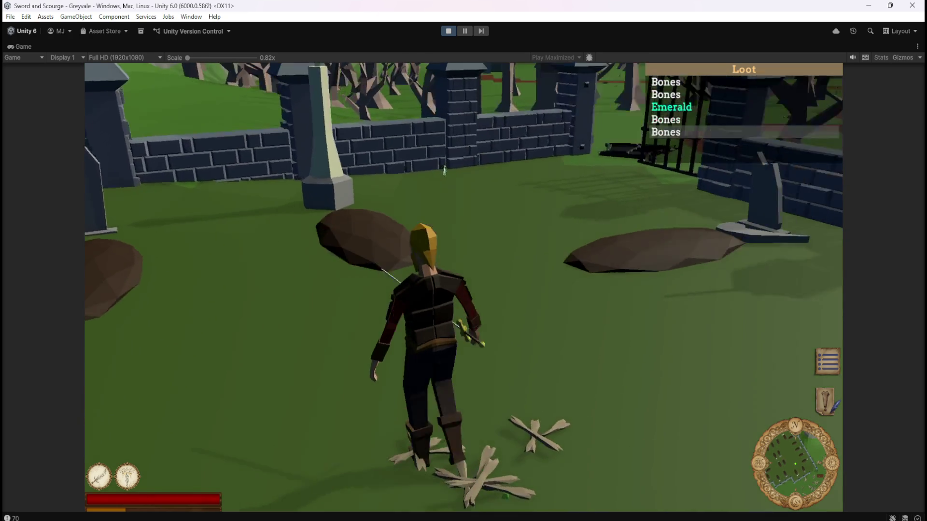
{"action": "key", "text": "Right"}
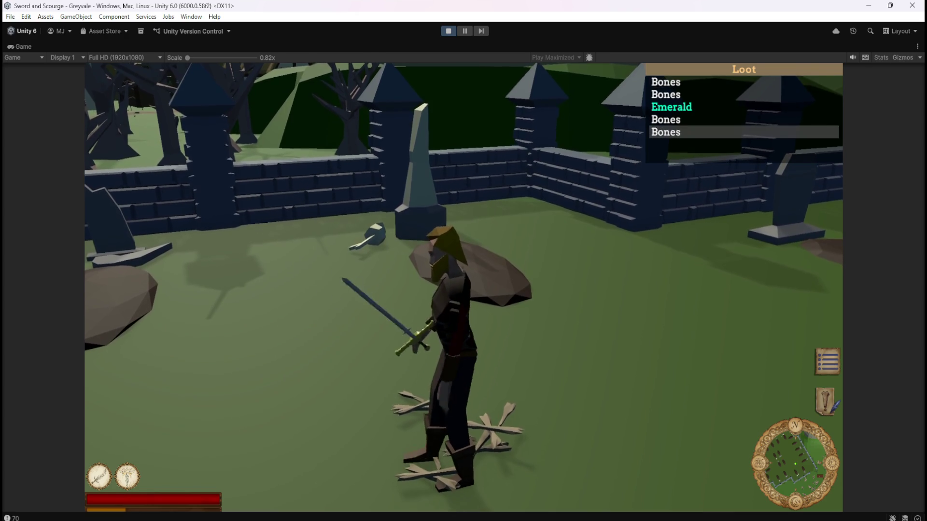
{"action": "key", "text": "Right"}
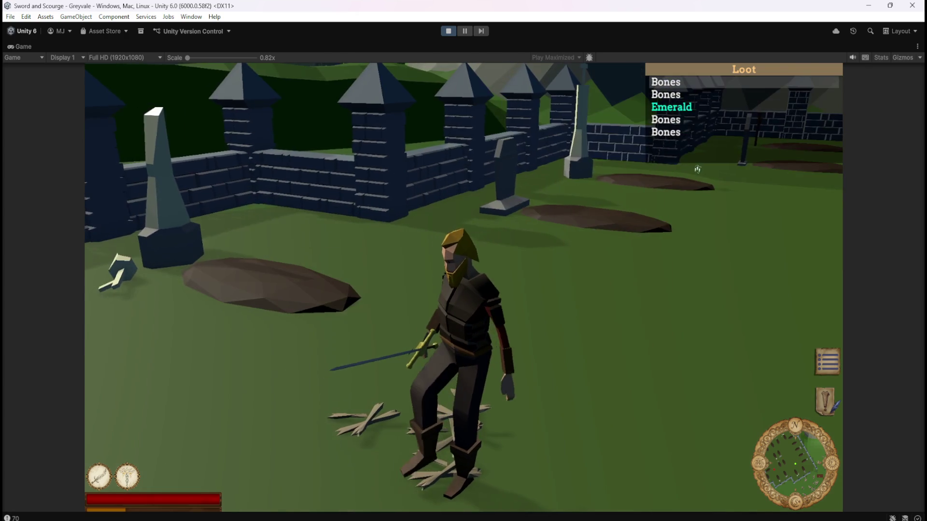
{"action": "left_click", "coordinate": [698, 169]}
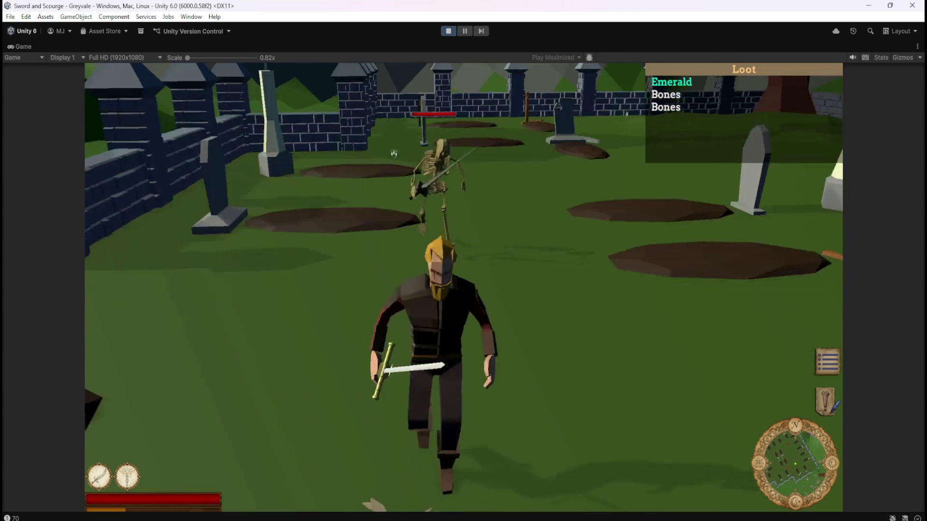
- Defeat a skeleton and step onto its bones to reveal the loot
{"action": "left_click", "coordinate": [401, 142]}
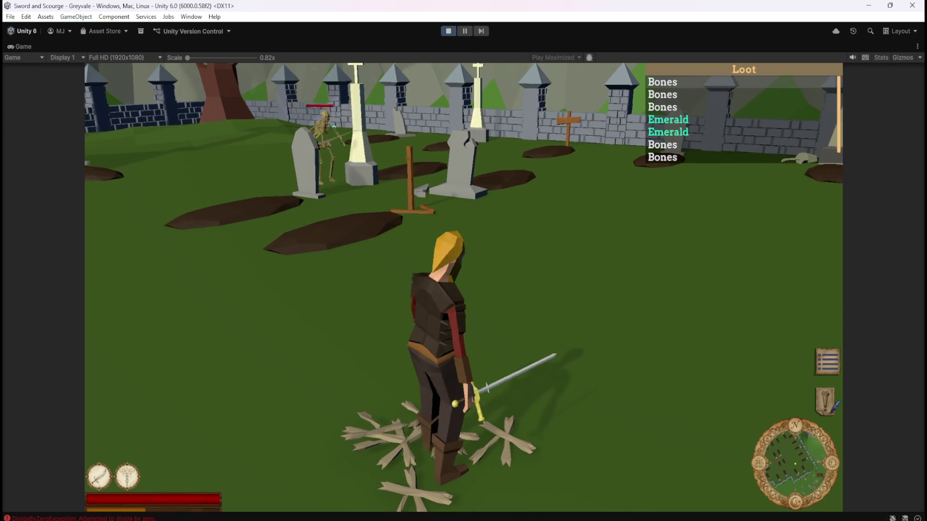
{"action": "key", "text": "w"}
{"action": "key", "text": "s"}
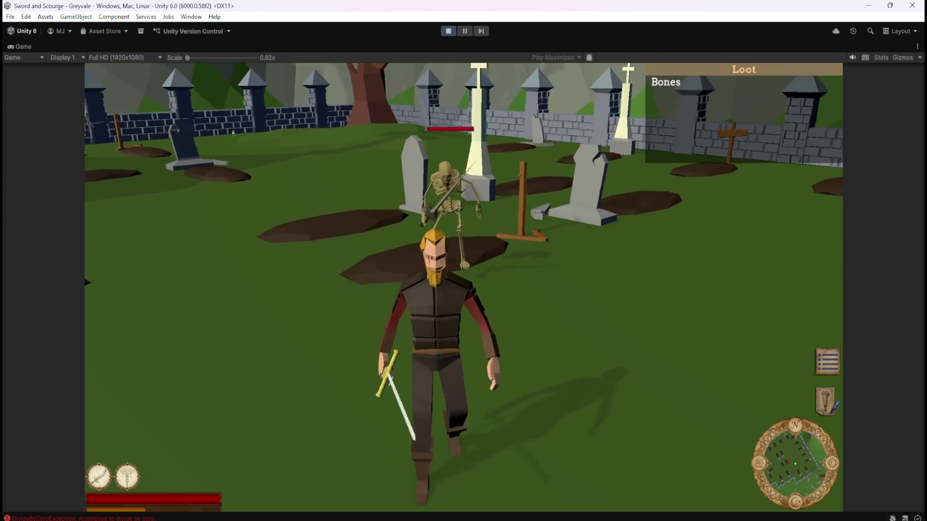
{"action": "key", "text": "w"}
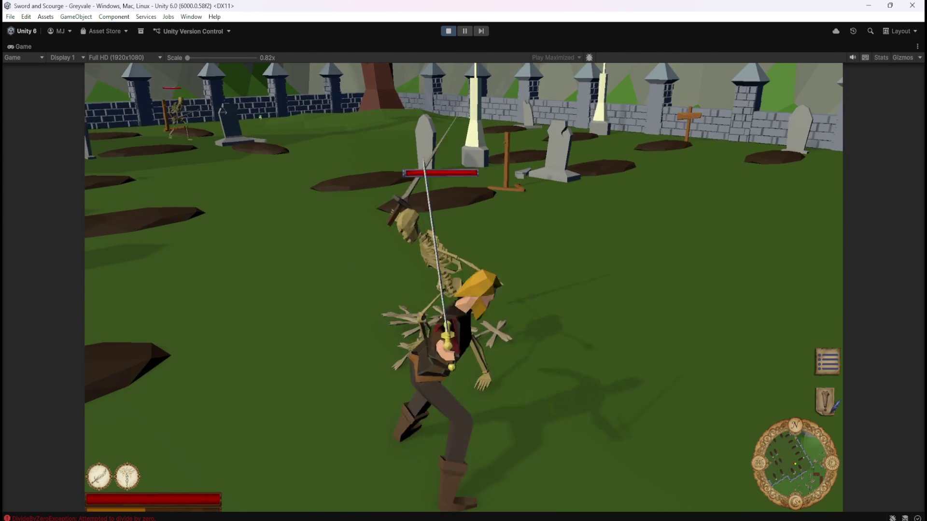
{"action": "key", "text": "1"}
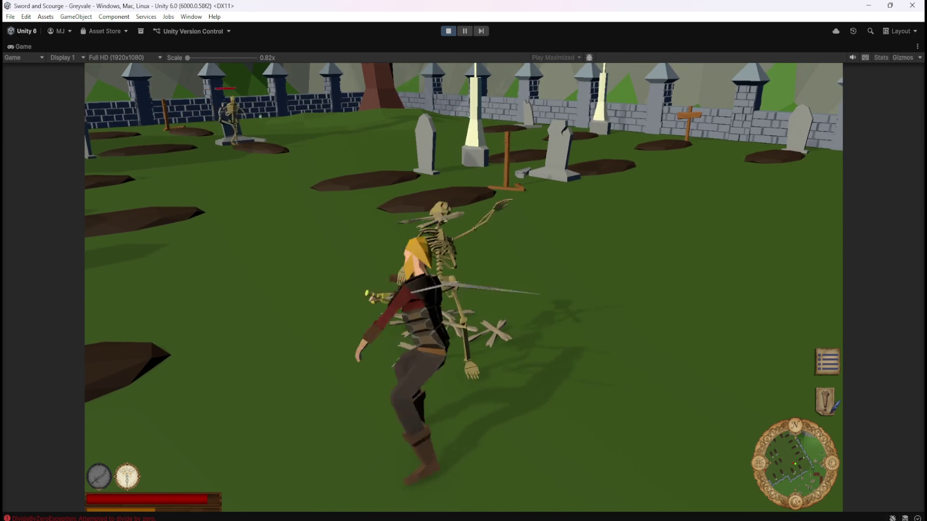
{"action": "key", "text": "a"}
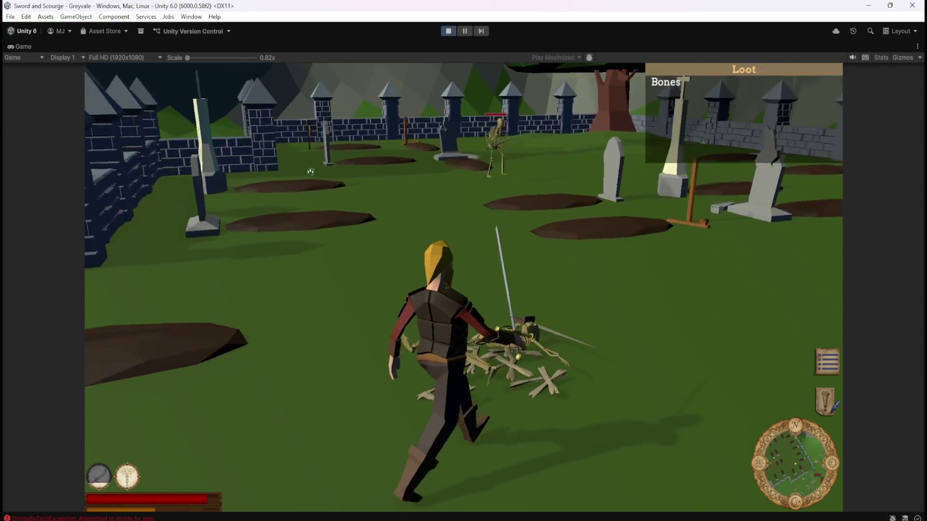
- Fight the next skeletons with sword strikes and the second skill until seven Bones are listed
{"action": "key", "text": "d"}
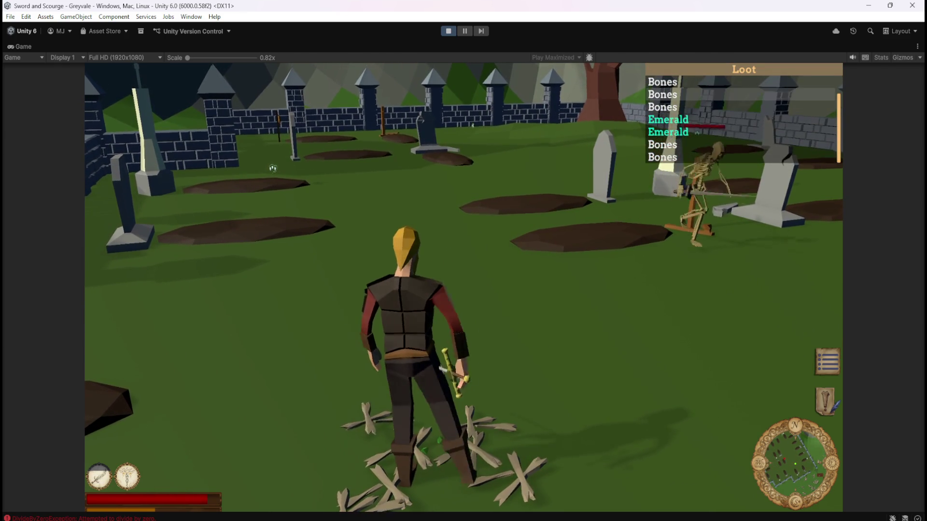
{"action": "key", "text": "d"}
{"action": "key", "text": "w"}
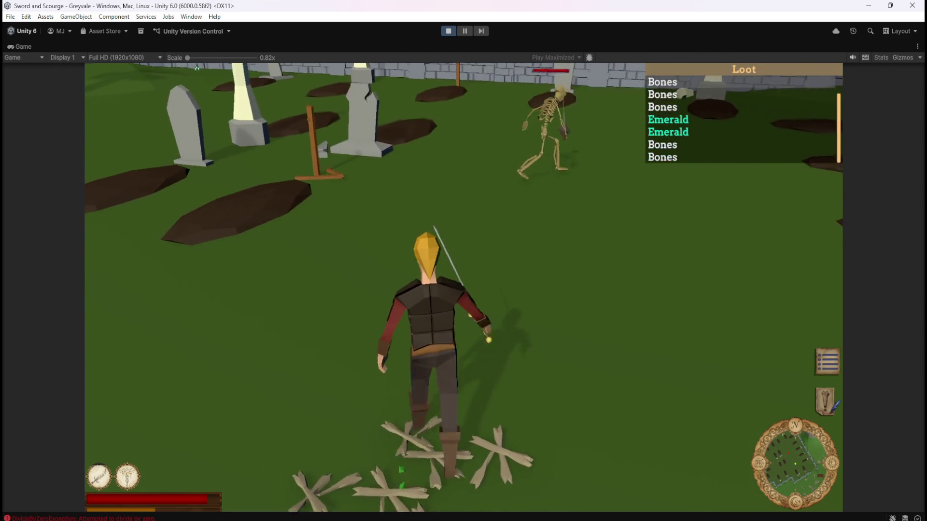
{"action": "key", "text": "s"}
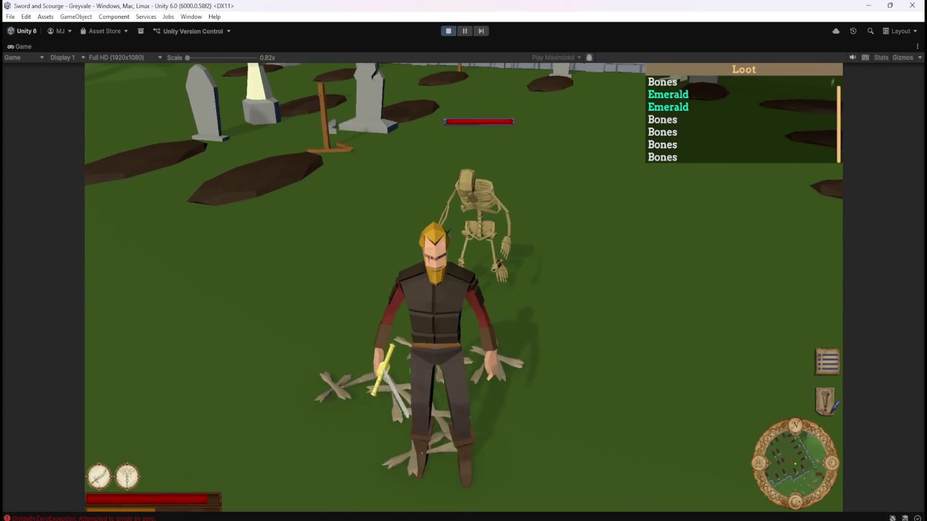
{"action": "key", "text": "w"}
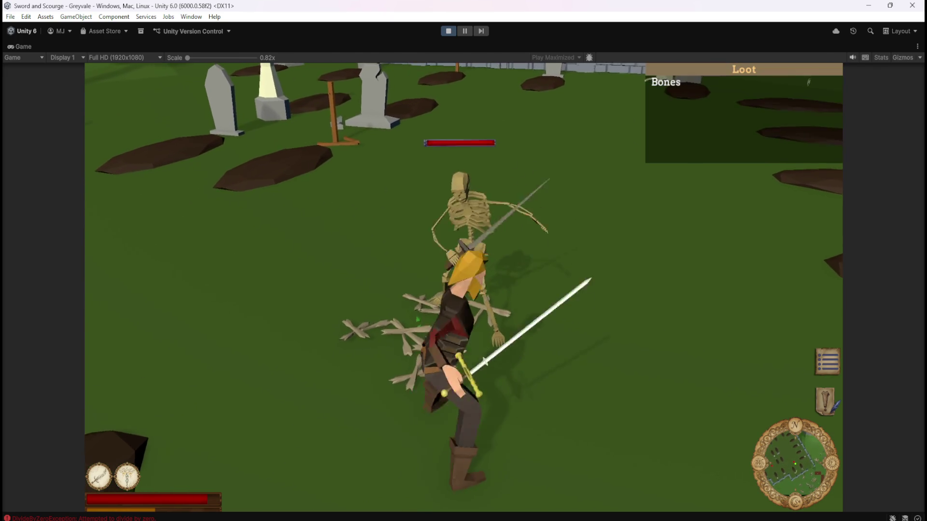
{"action": "key", "text": "w"}
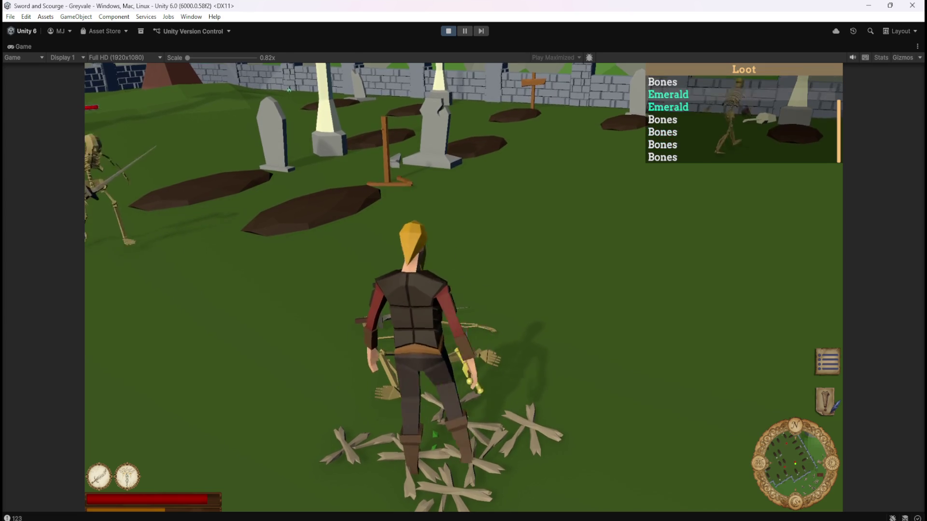
{"action": "key", "text": "s"}
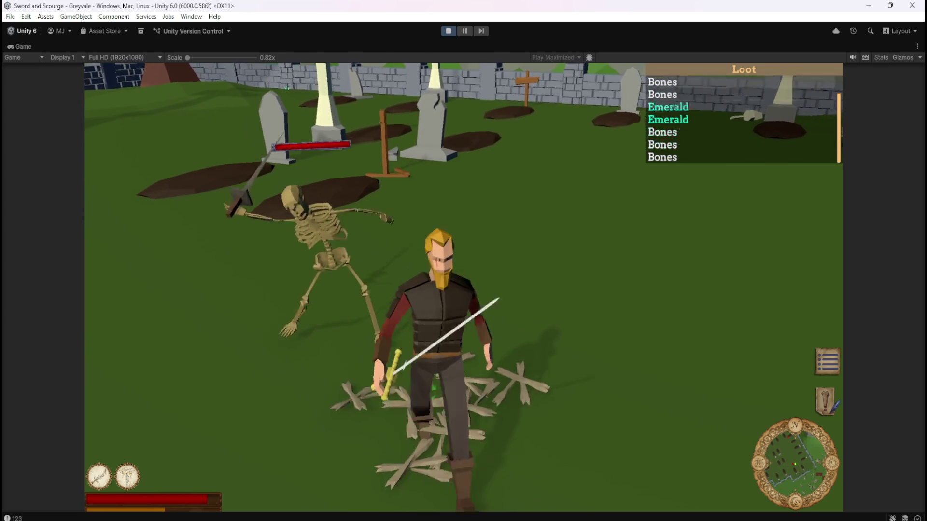
{"action": "key", "text": "d"}
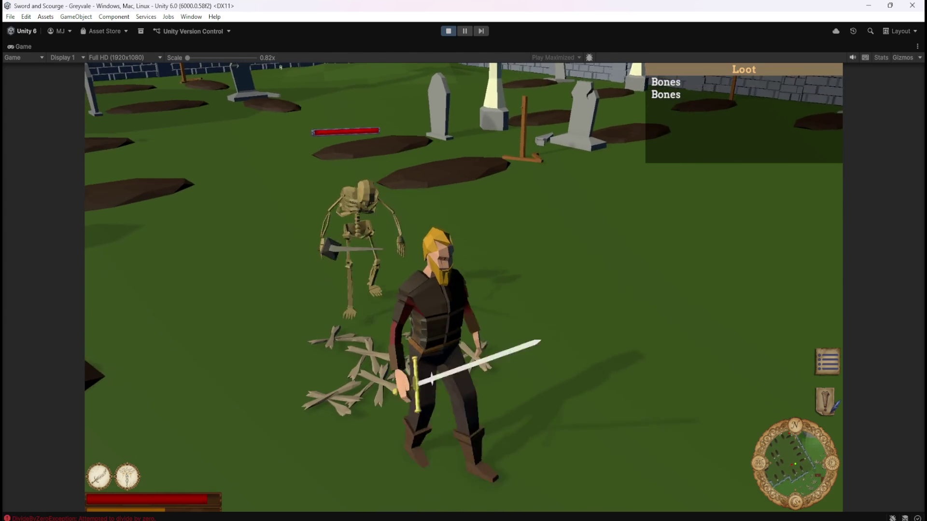
{"action": "key", "text": "1"}
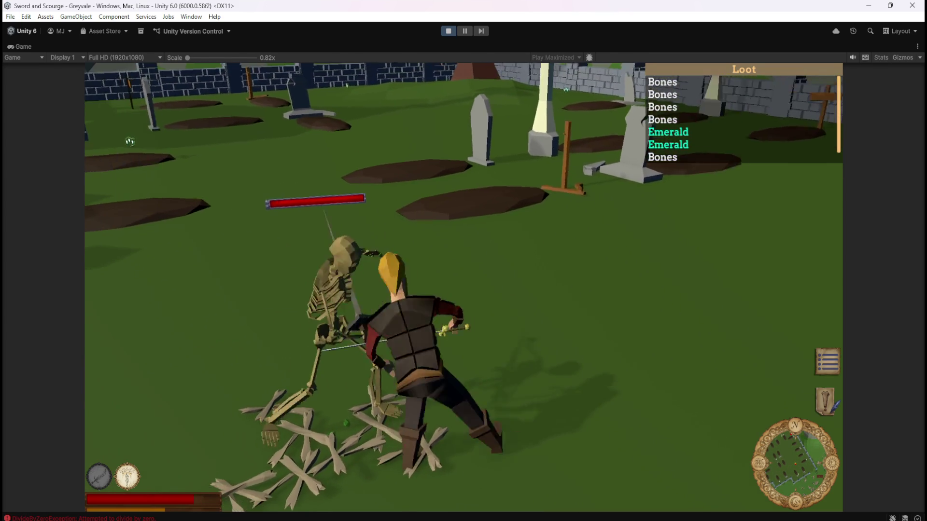
{"action": "key", "text": "w"}
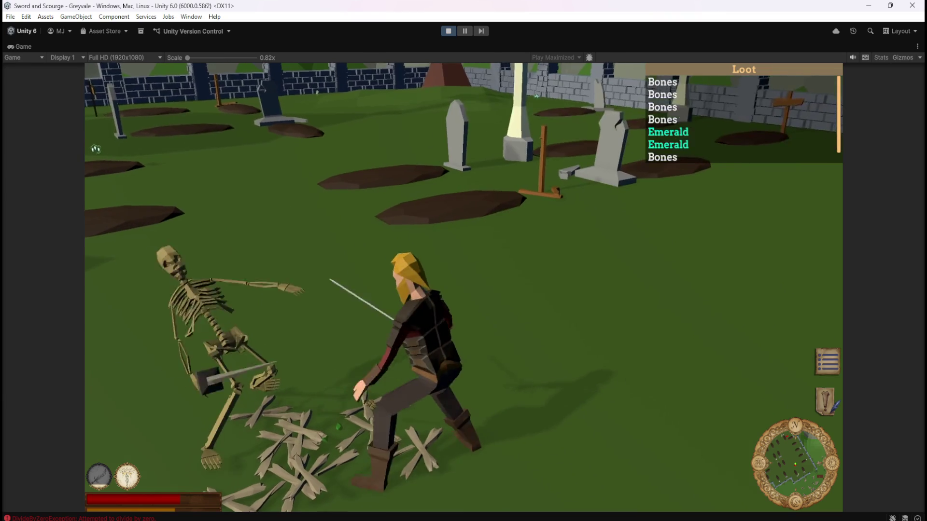
{"action": "key", "text": "2"}
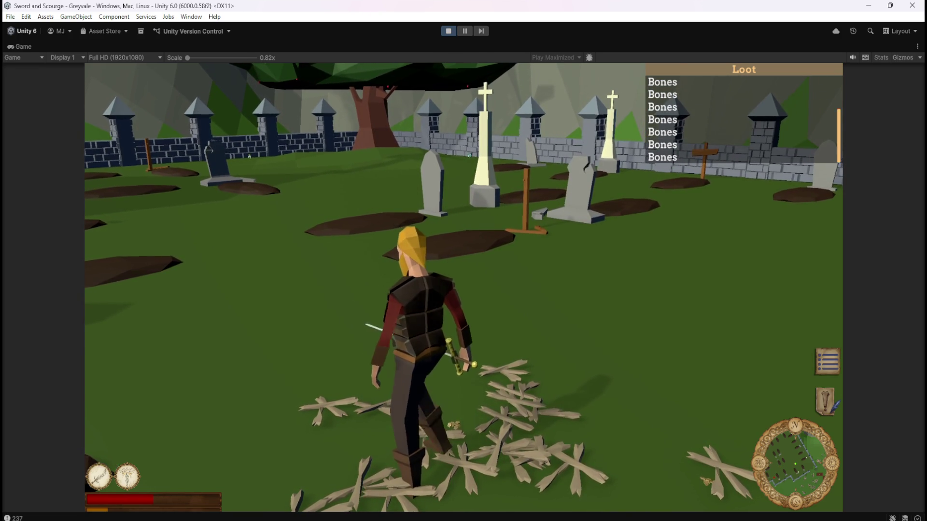
- Scroll the Loot list, pause the game with Esc, and stop play mode
{"action": "scroll", "coordinate": [744, 120], "scroll_direction": "down", "scroll_amount": 3}
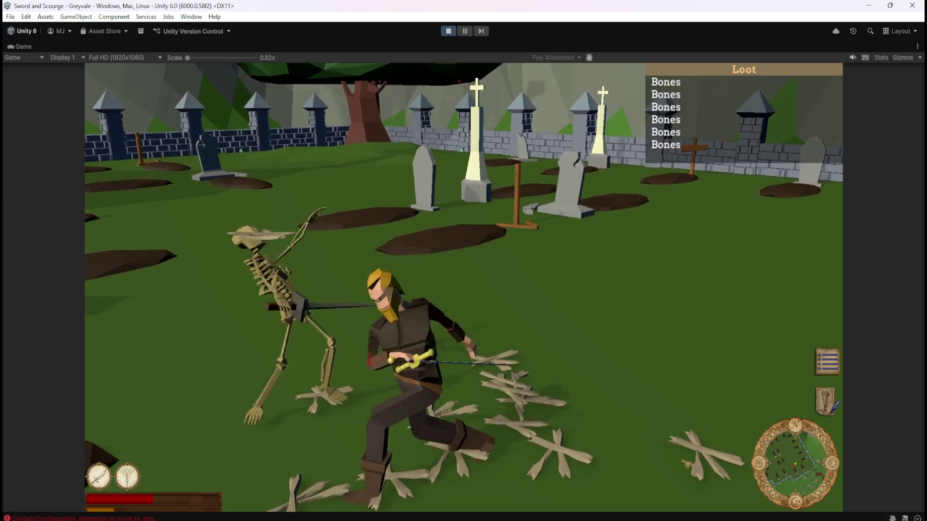
{"action": "key", "text": "Escape"}
{"action": "left_click", "coordinate": [448, 31]}
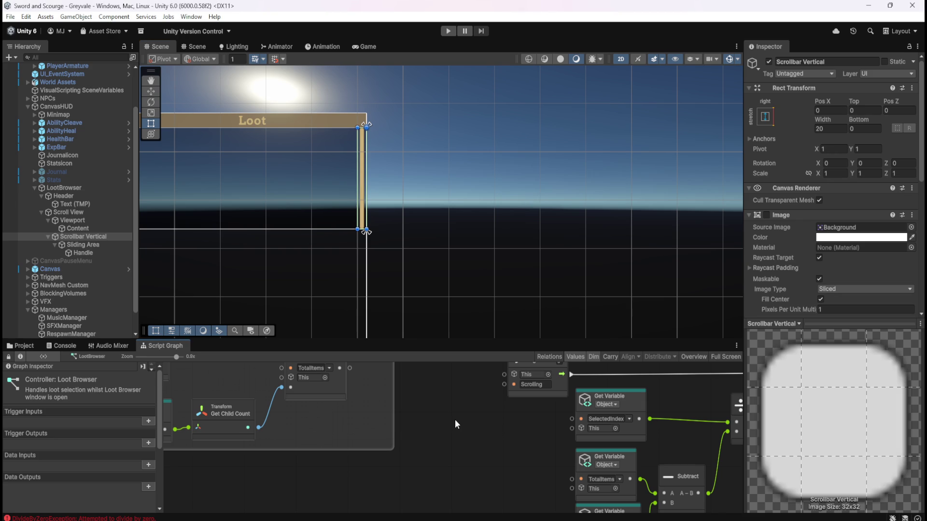
- Select Scrollbar Vertical in the Hierarchy and scroll the Inspector to its Scrollbar component
{"action": "left_click", "coordinate": [73, 237]}
{"action": "left_click", "coordinate": [74, 243]}
{"action": "left_click", "coordinate": [83, 236]}
{"action": "scroll", "coordinate": [776, 276], "scroll_direction": "down", "scroll_amount": 5}
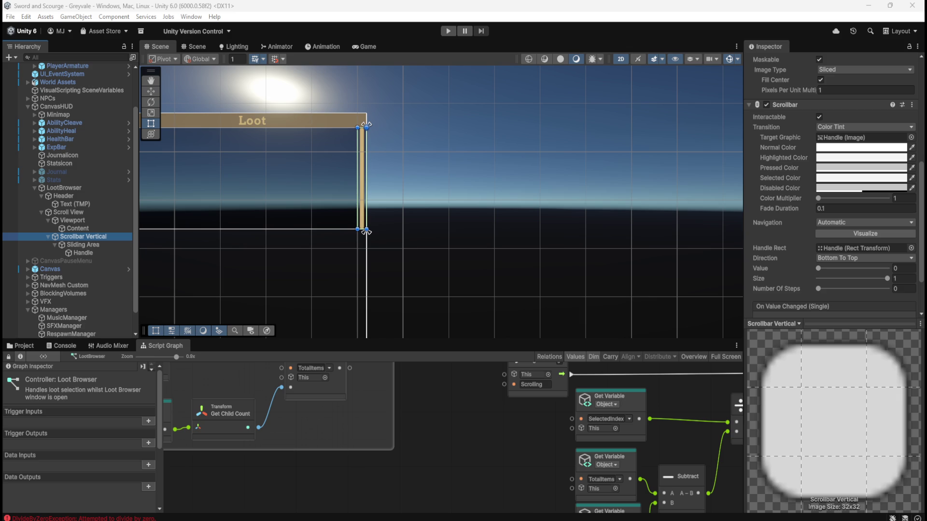
- Set Scrollbar Vertical's Number Of Steps to 1, save the scene, and start play mode
{"action": "mouse_move", "coordinate": [821, 289]}
{"action": "left_mouse_down"}
{"action": "mouse_move", "coordinate": [889, 289]}
{"action": "mouse_move", "coordinate": [815, 291]}
{"action": "left_mouse_up"}
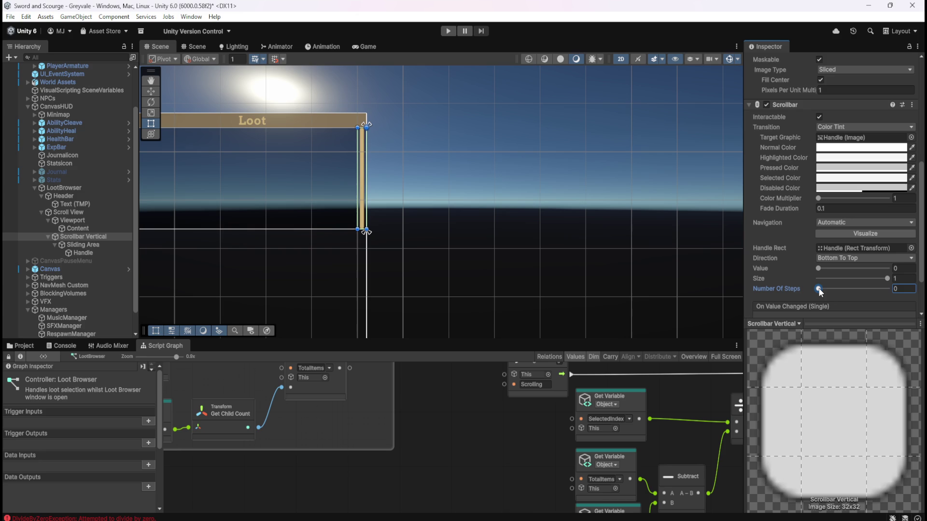
{"action": "left_click_drag", "start_coordinate": [818, 290], "coordinate": [824, 290]}
{"action": "key", "text": "ctrl+s"}
{"action": "left_click", "coordinate": [449, 31]}
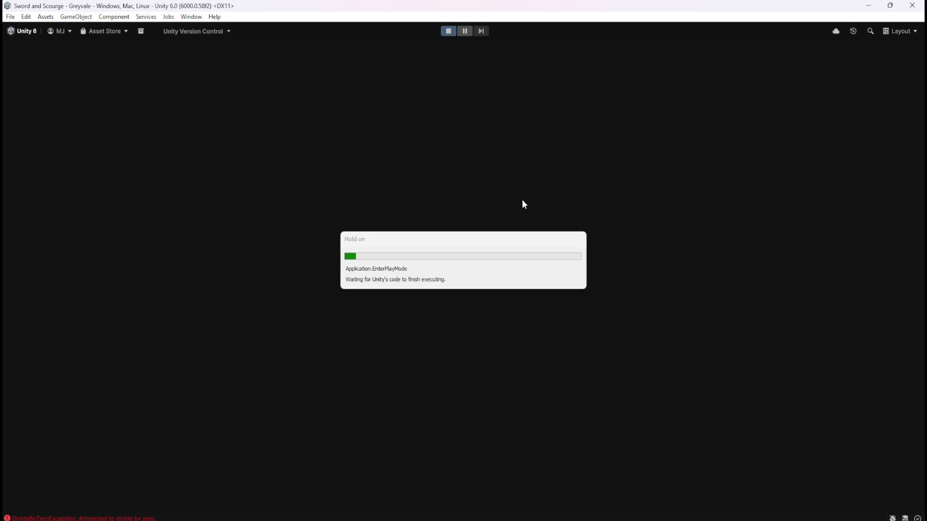
- Run the hero across the bridge, through Greyvale village, and into the graveyard
{"action": "key", "text": "w"}
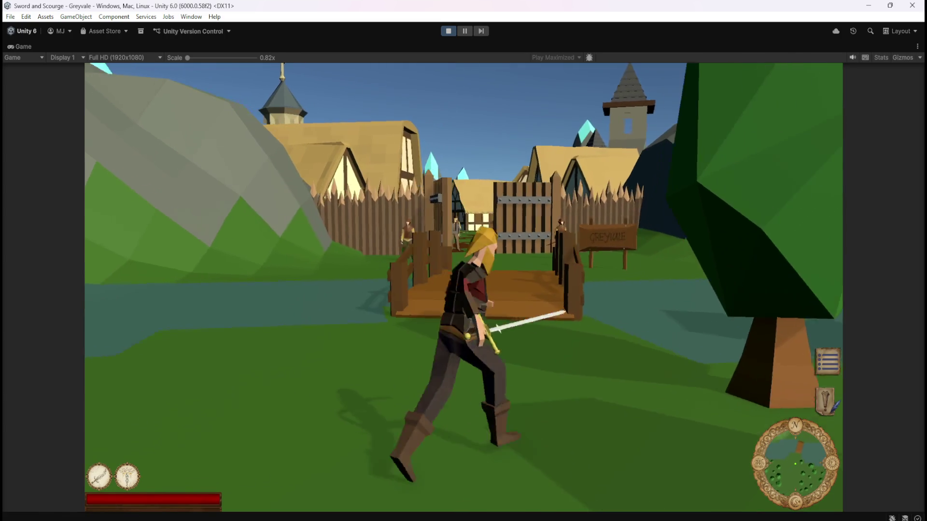
{"action": "key", "text": "w"}
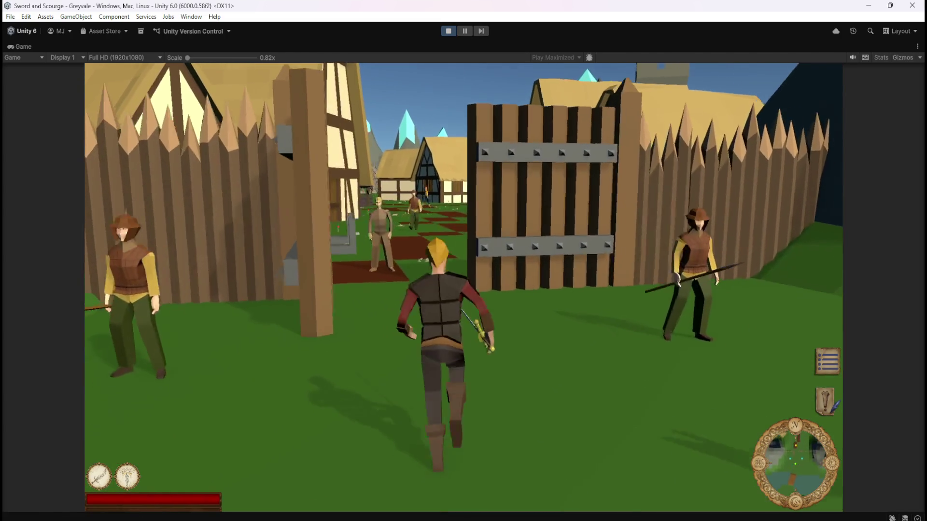
{"action": "key", "text": "w"}
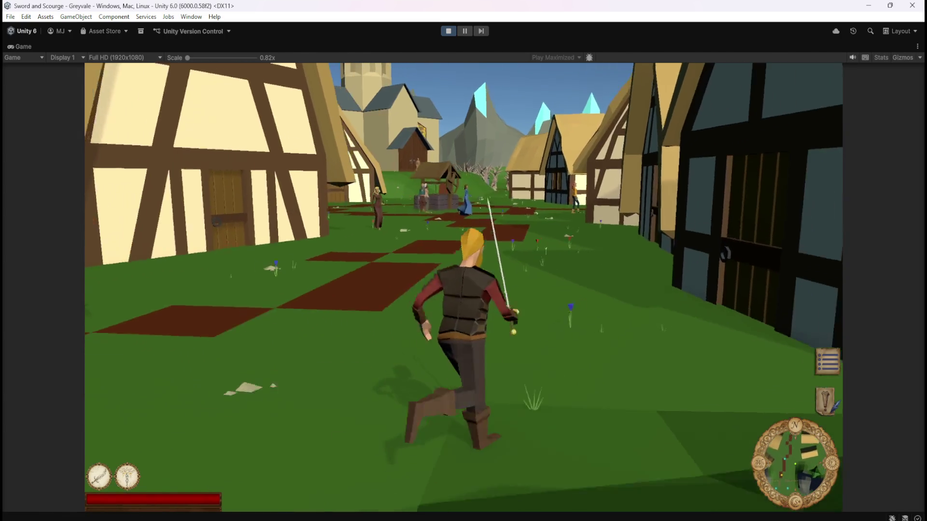
{"action": "key", "text": "w"}
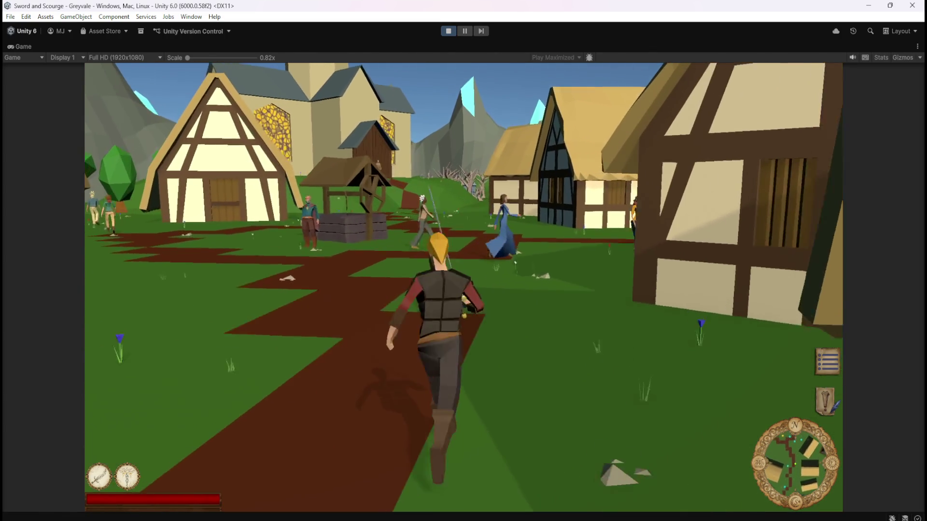
{"action": "key", "text": "w"}
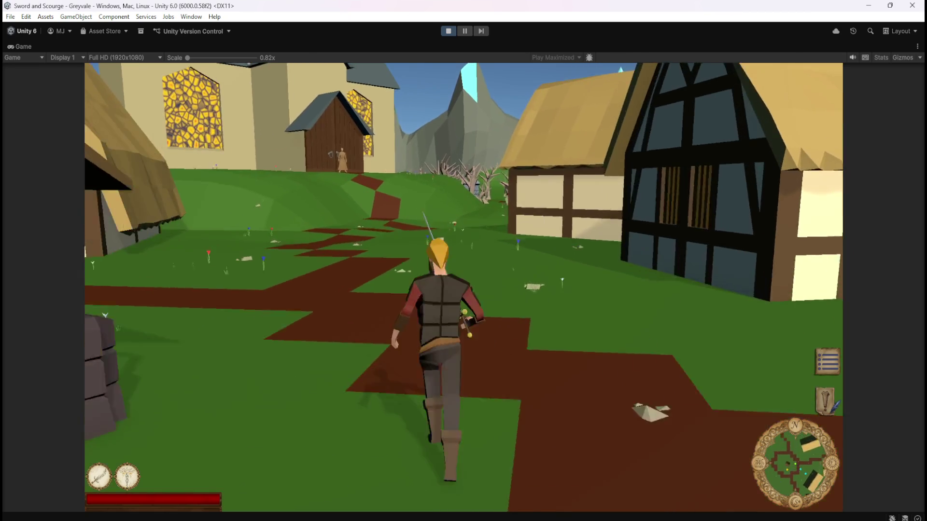
{"action": "key", "text": "w"}
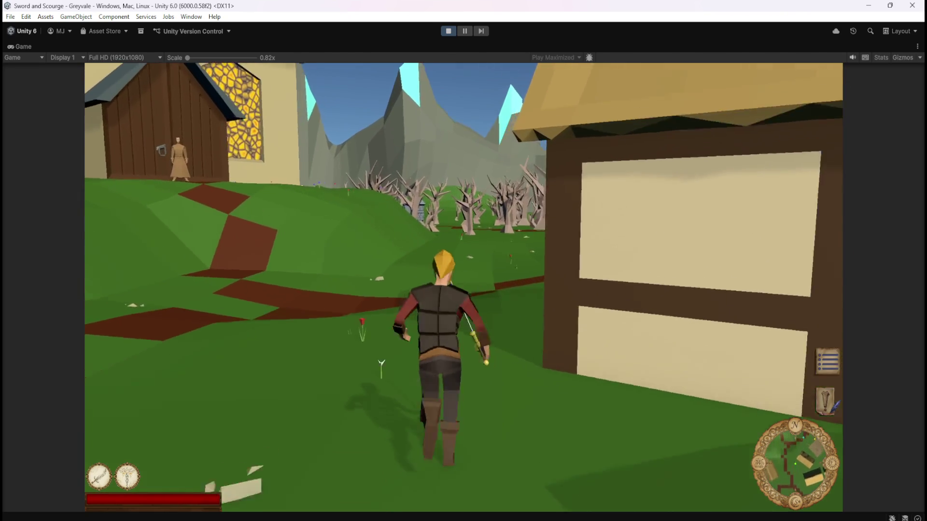
{"action": "key", "text": "w"}
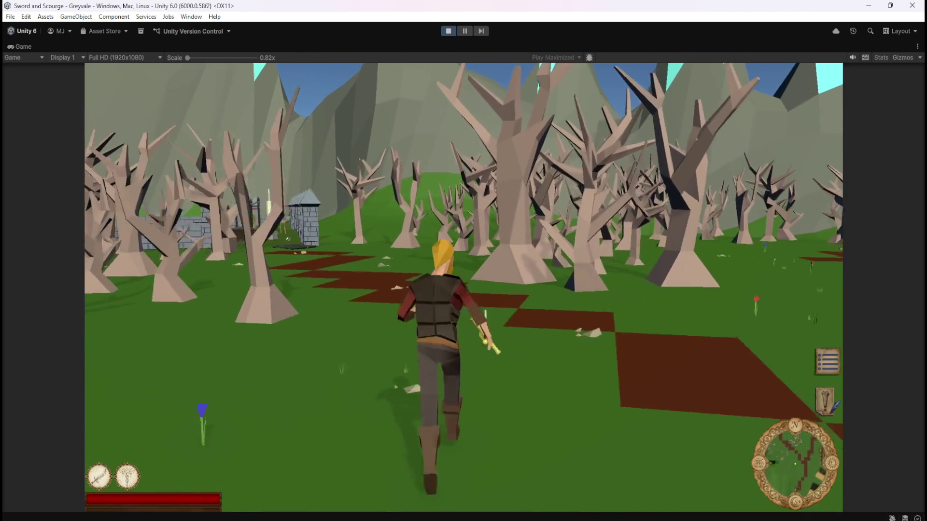
{"action": "key", "text": "w"}
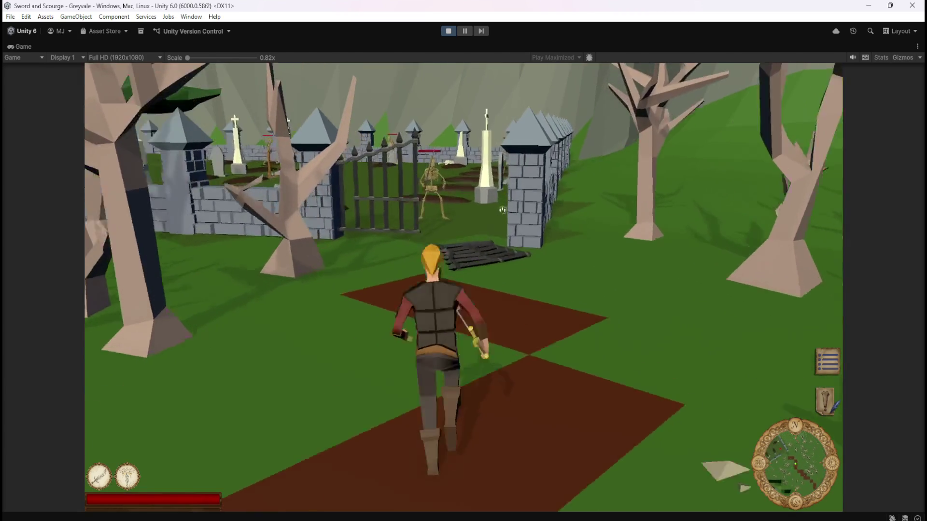
{"action": "key", "text": "w"}
{"action": "key", "text": "w"}
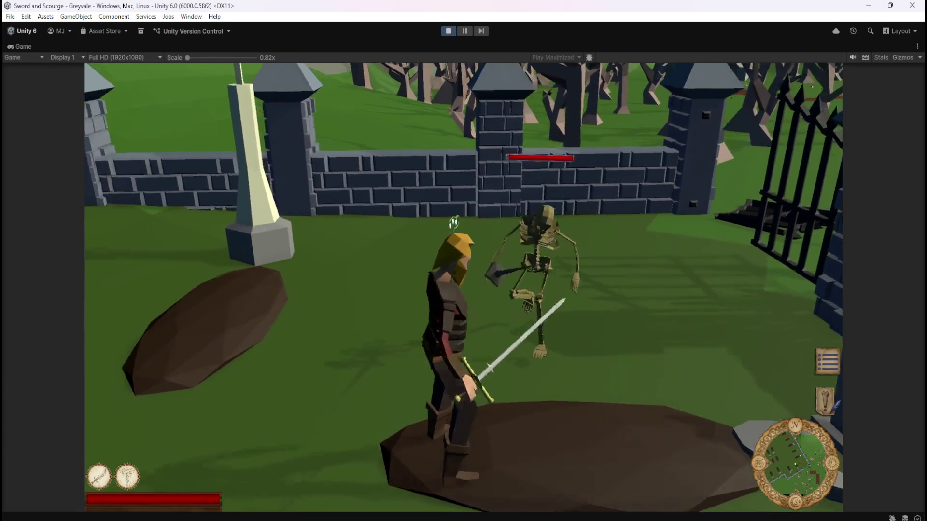
- Fight and defeat the skeletons among the graves, then collect their loot
{"action": "left_click", "coordinate": [807, 259]}
{"action": "key", "text": "w"}
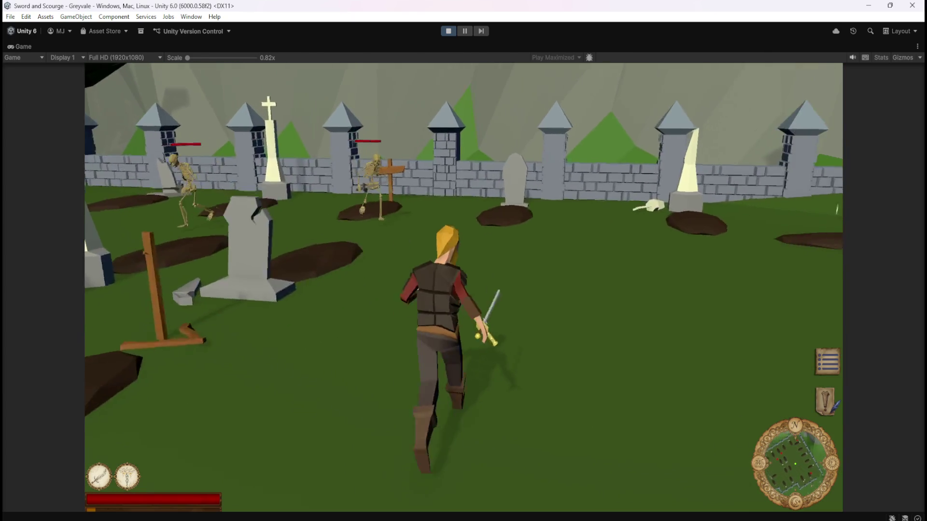
{"action": "key", "text": "a"}
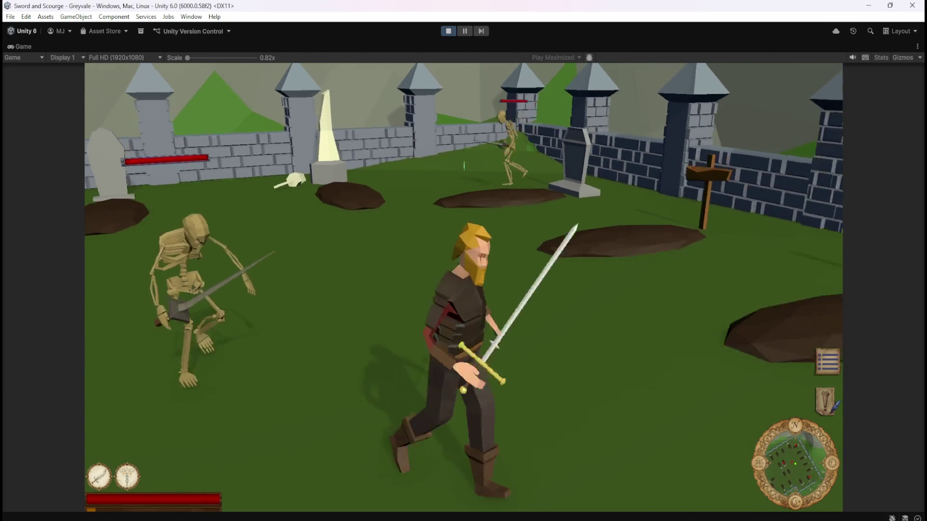
{"action": "key", "text": "s"}
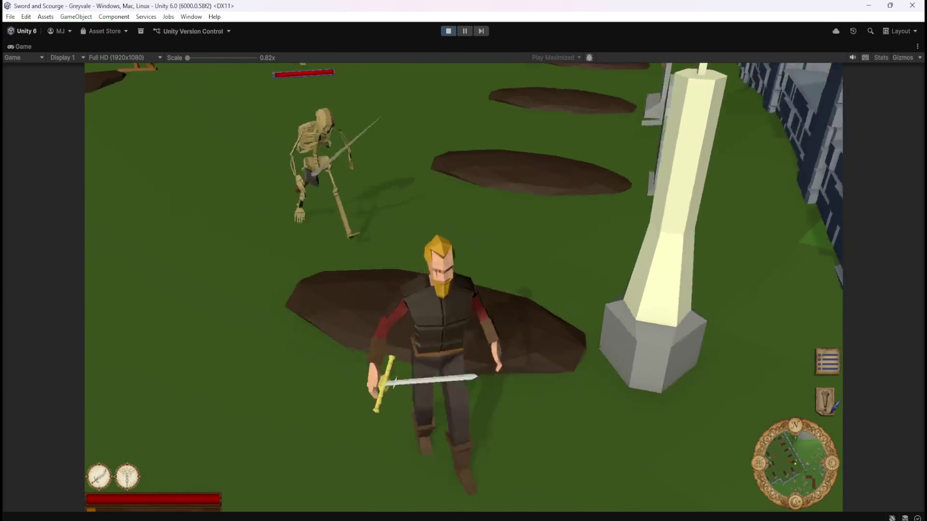
{"action": "key", "text": "a"}
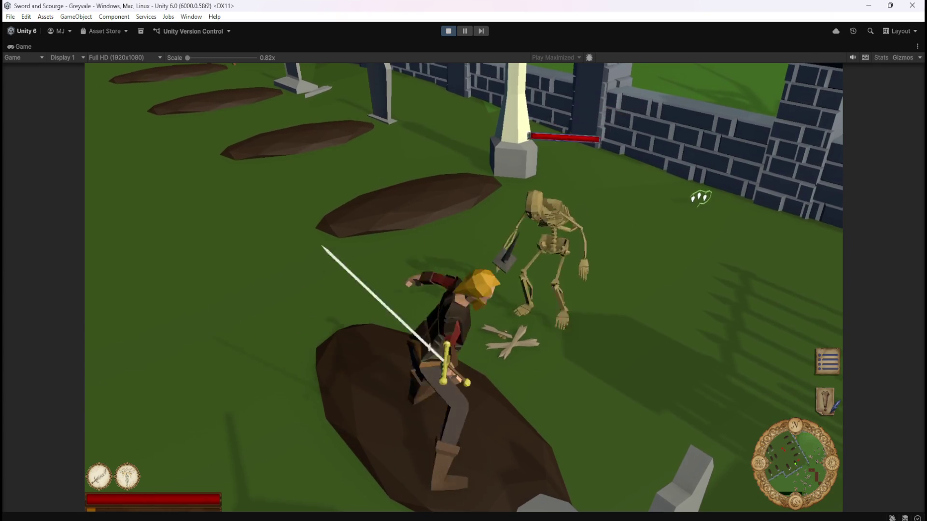
{"action": "key", "text": "w"}
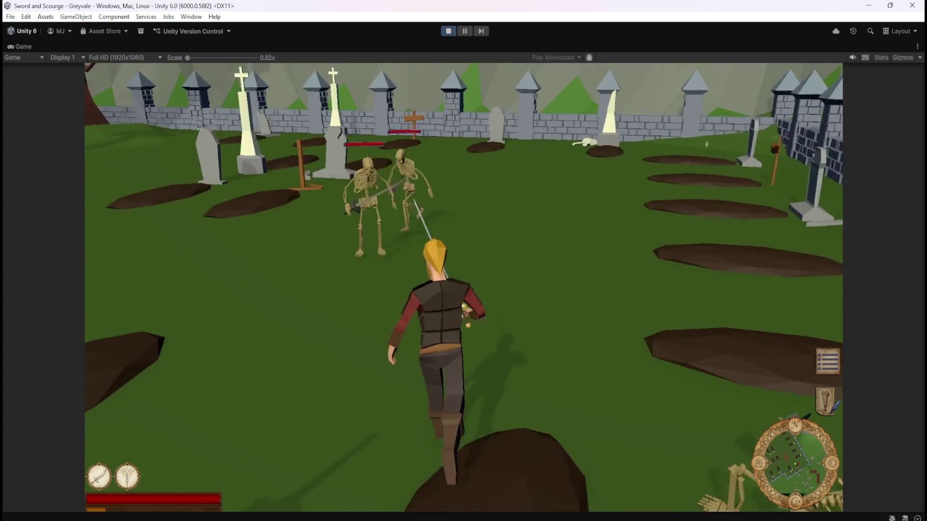
{"action": "key", "text": "s"}
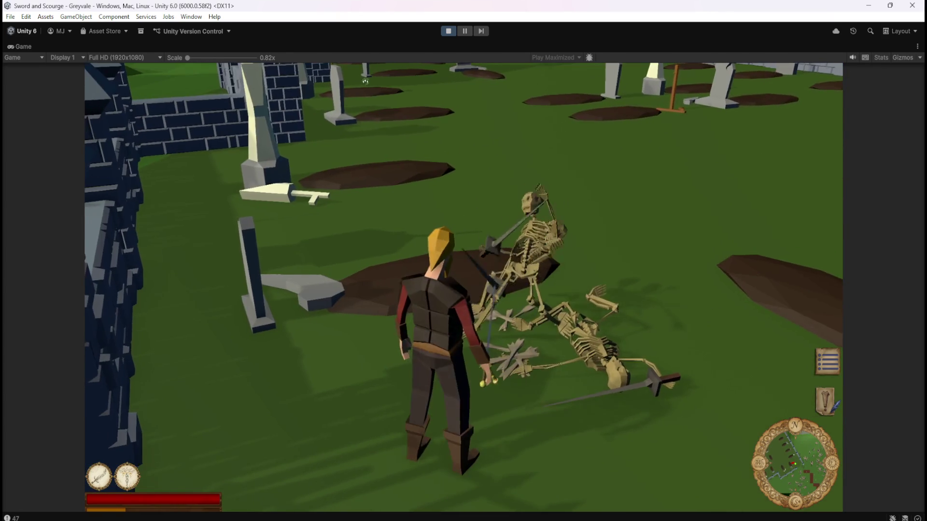
{"action": "key", "text": "w"}
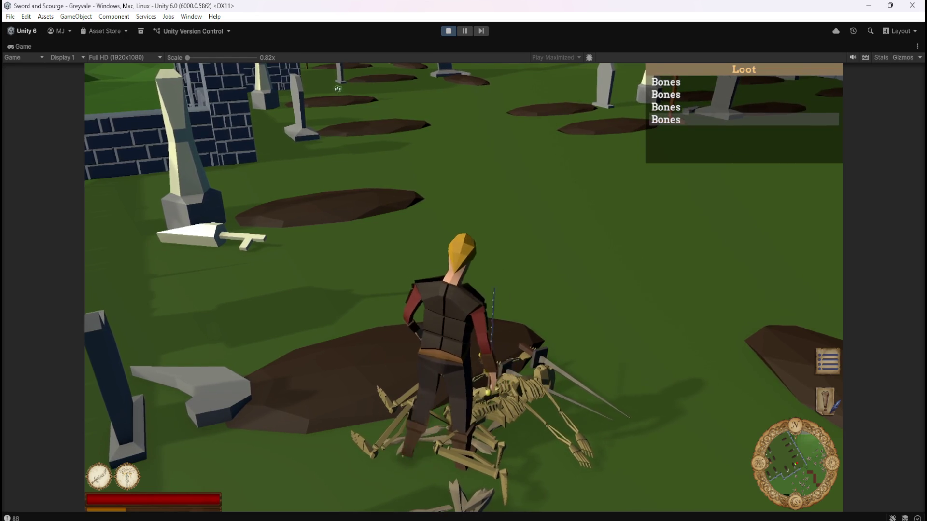
- Roam the graveyard toward the gate and briefly check the character stats panel
{"action": "key", "text": "a"}
{"action": "key", "text": "w"}
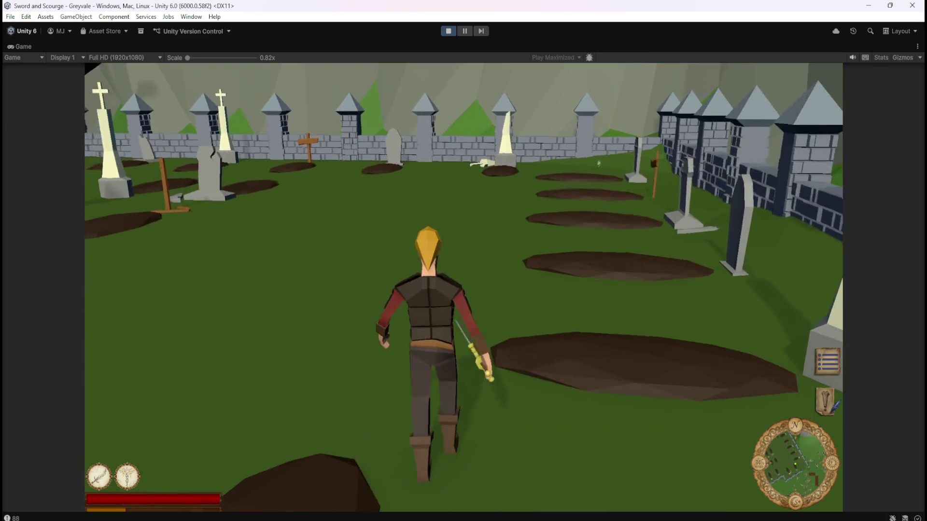
{"action": "key", "text": "a"}
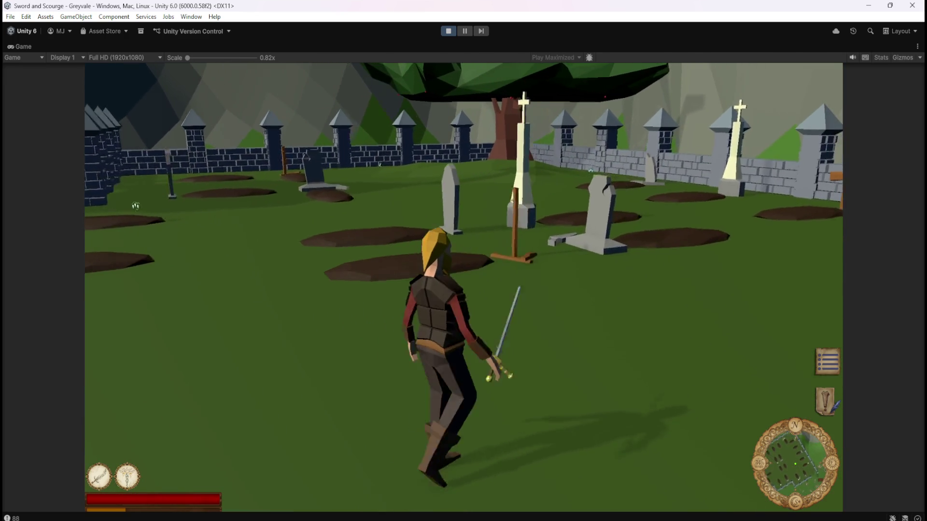
{"action": "key", "text": "d"}
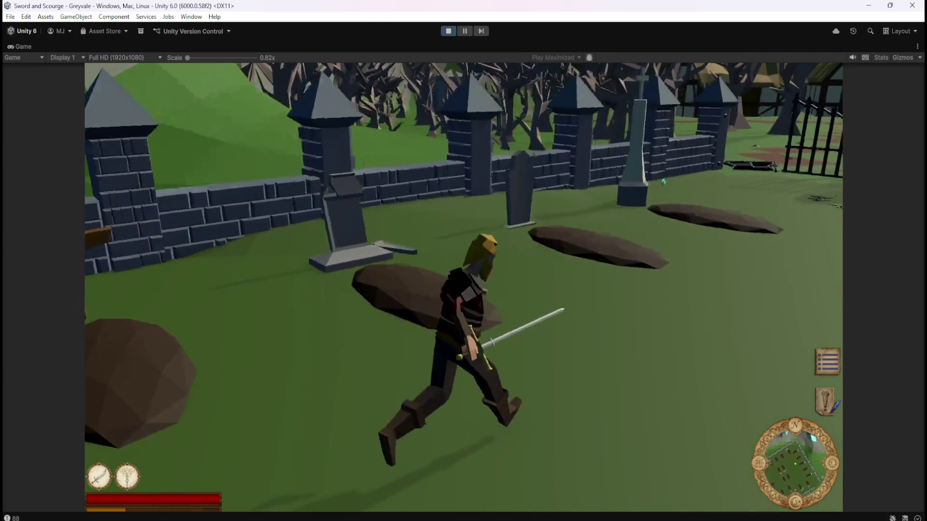
{"action": "key", "text": "w"}
{"action": "key", "text": "a"}
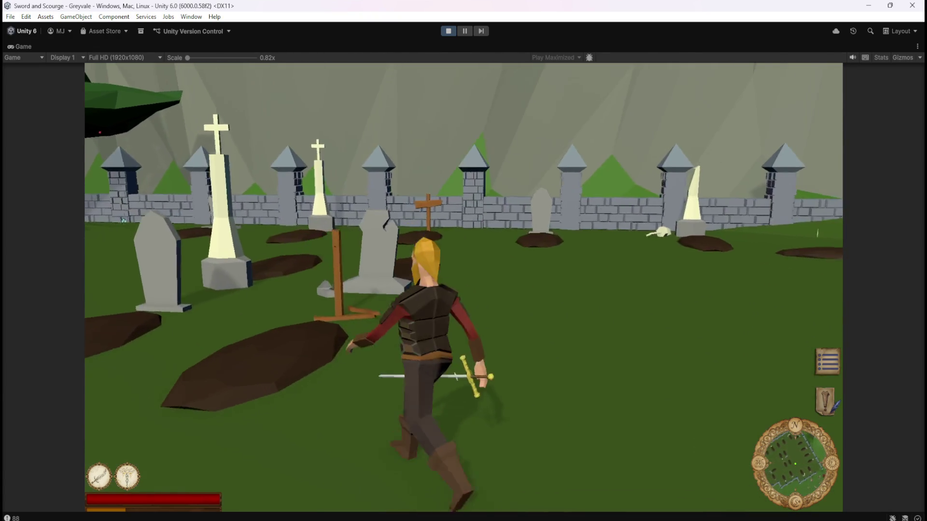
{"action": "key", "text": "c"}
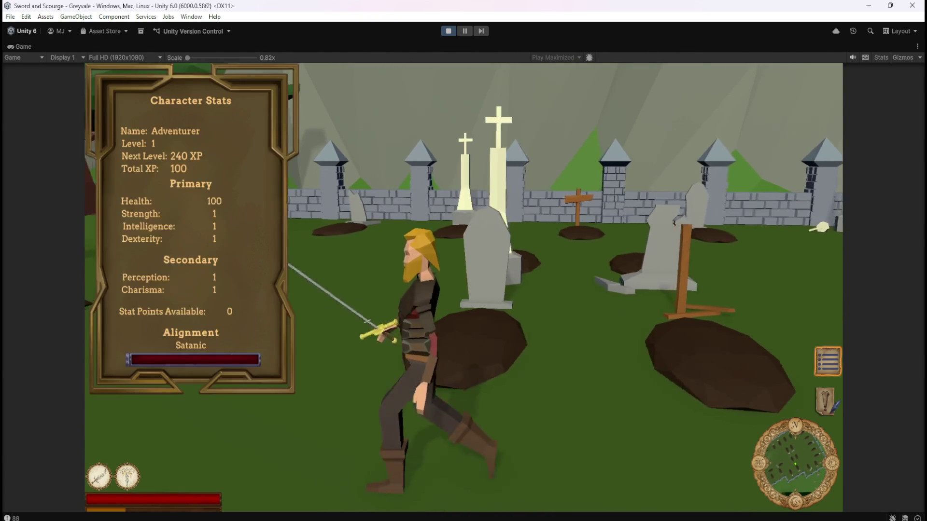
{"action": "key", "text": "c"}
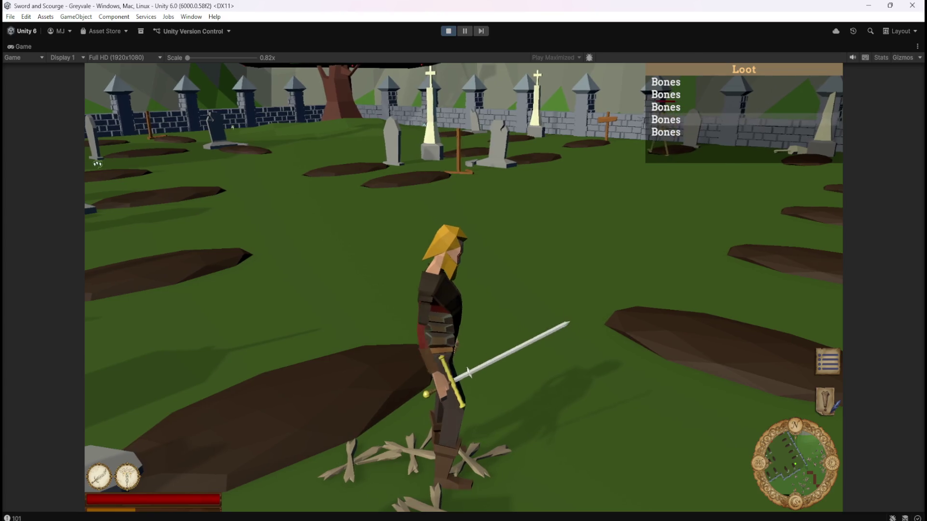
- Kill another skeleton and charge the next ones, bringing the Loot list to seven Bones
{"action": "left_click", "coordinate": [472, 388]}
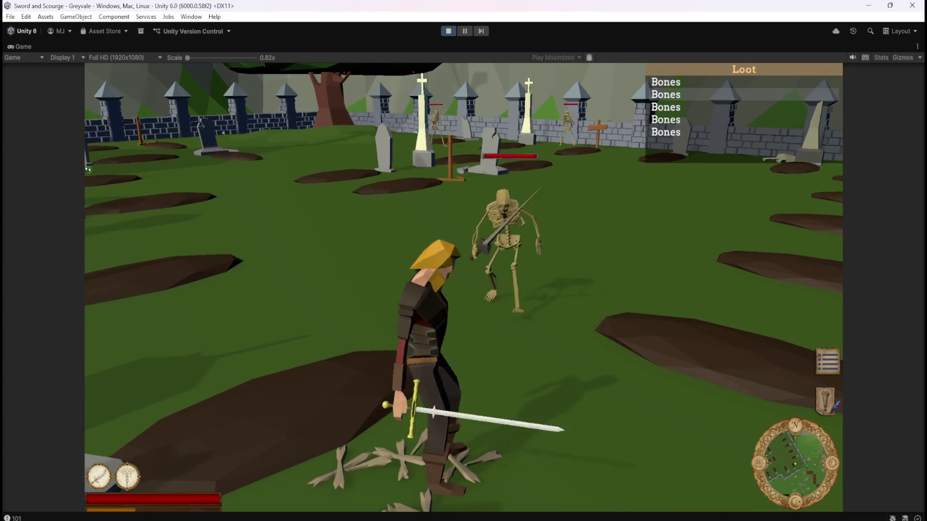
{"action": "key", "text": "s"}
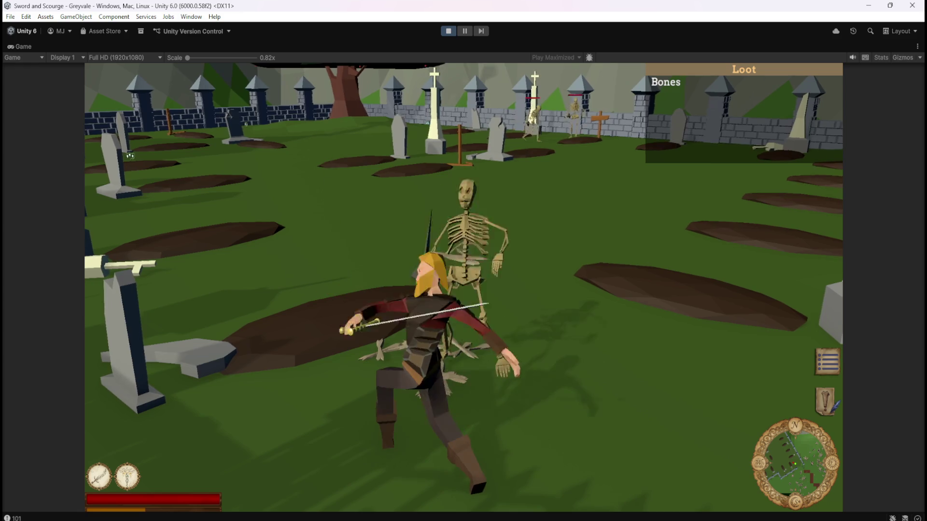
{"action": "left_click", "coordinate": [472, 388]}
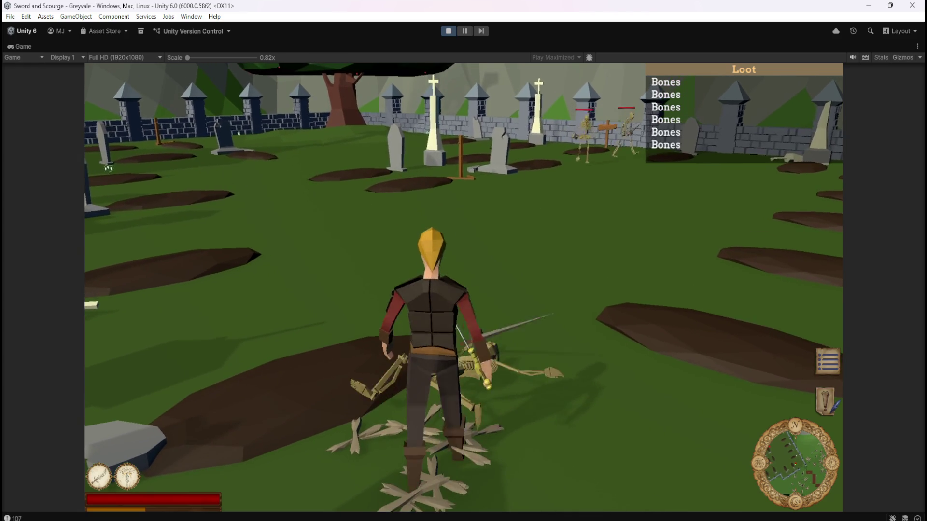
{"action": "key", "text": "s"}
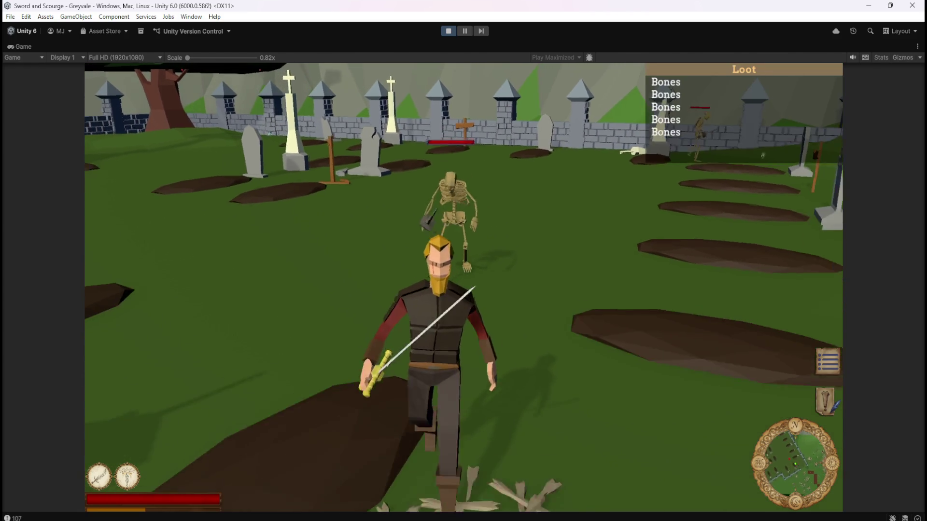
{"action": "left_click", "coordinate": [464, 287]}
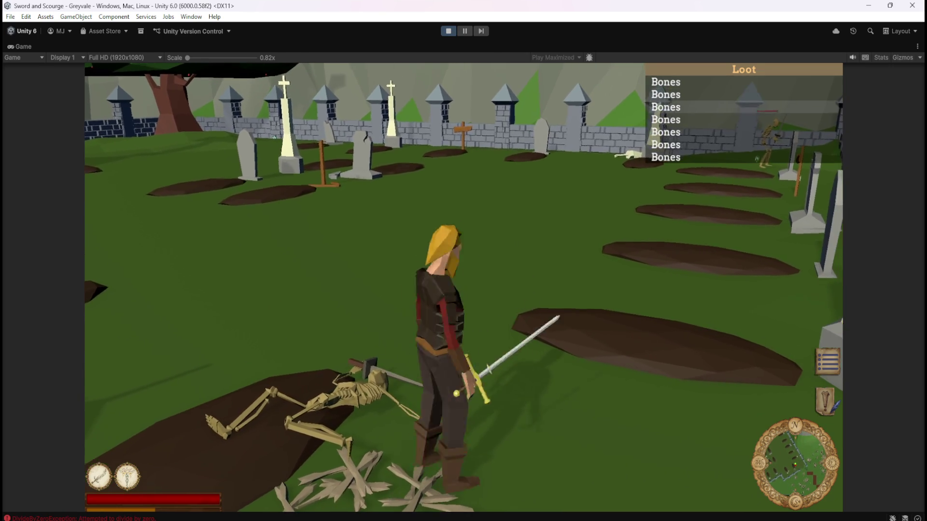
{"action": "left_click", "coordinate": [490, 198]}
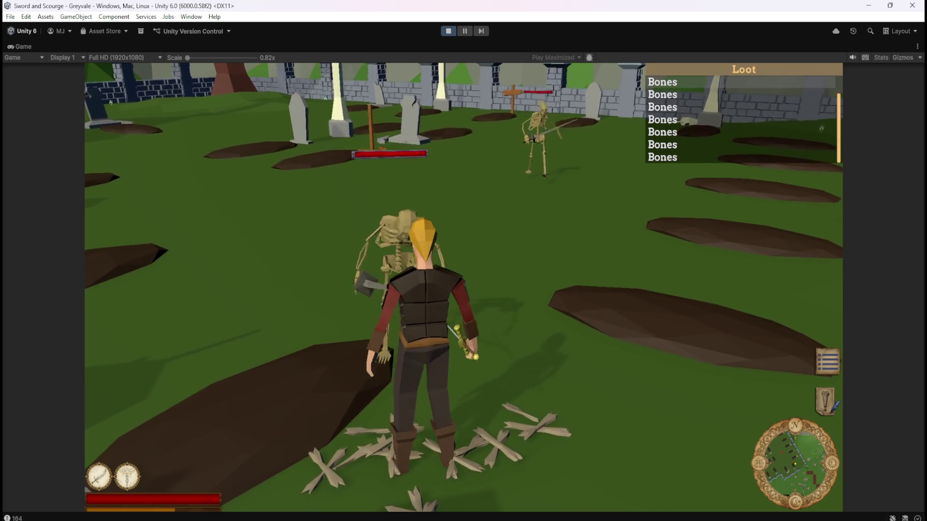
- Use the sword ability on skeletons until Topaz drops, then pause and exit play mode
{"action": "key", "text": "1"}
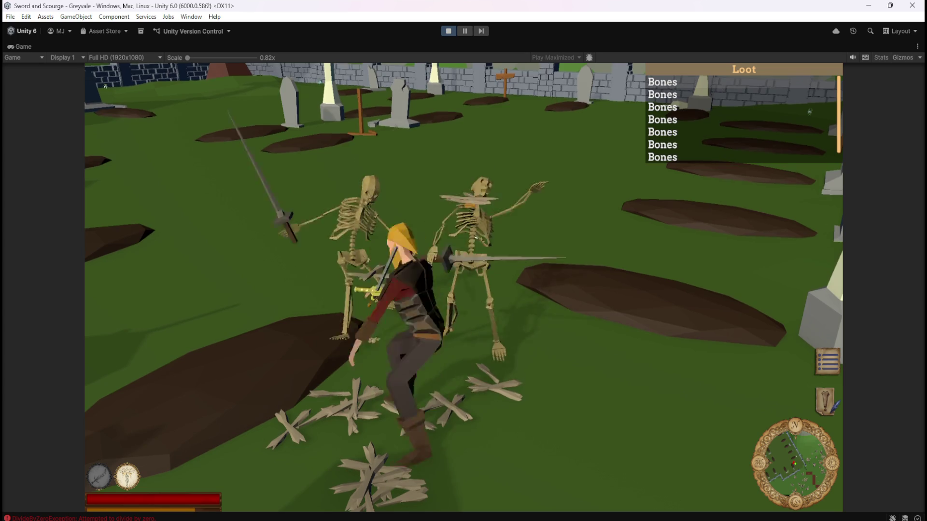
{"action": "key", "text": "w"}
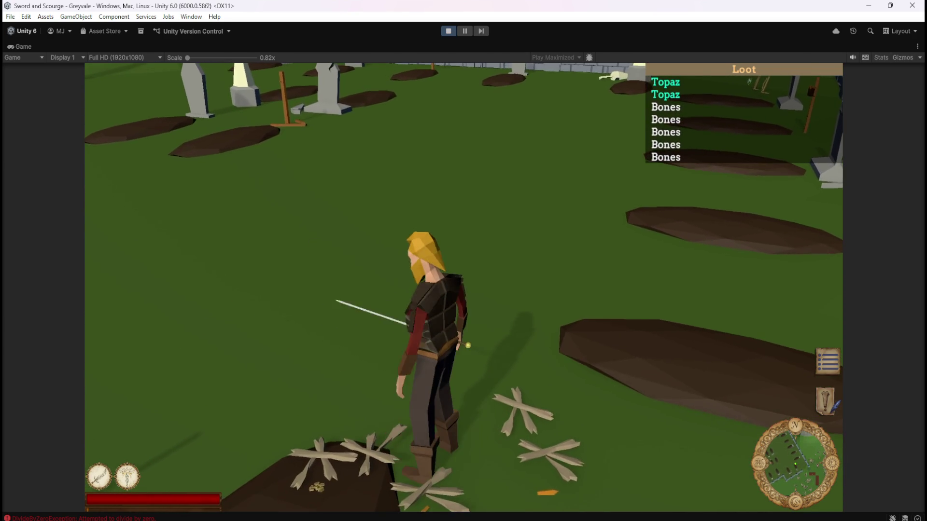
{"action": "key", "text": "Escape"}
{"action": "left_click", "coordinate": [450, 31]}
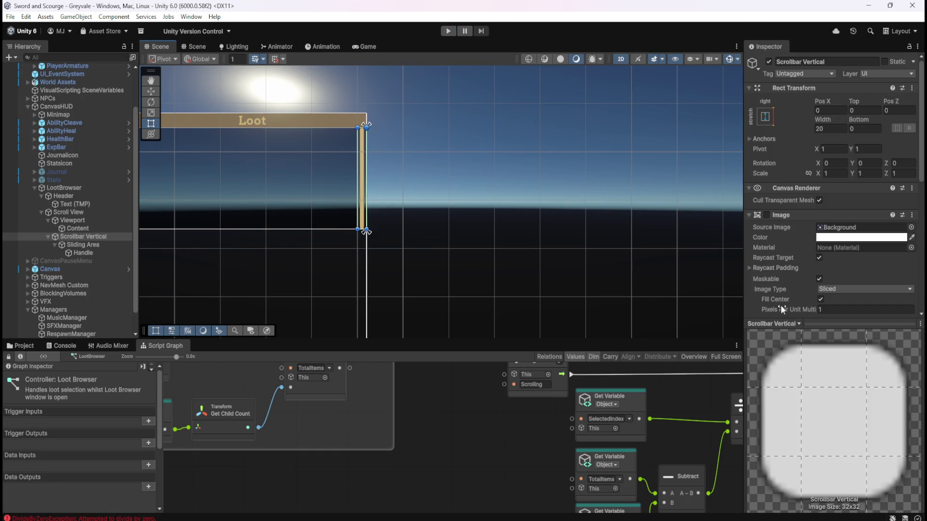
- Reset Scrollbar Vertical's Number Of Steps to 0, review its Direction, and save the scene
{"action": "scroll", "coordinate": [790, 285], "scroll_direction": "down", "scroll_amount": 5}
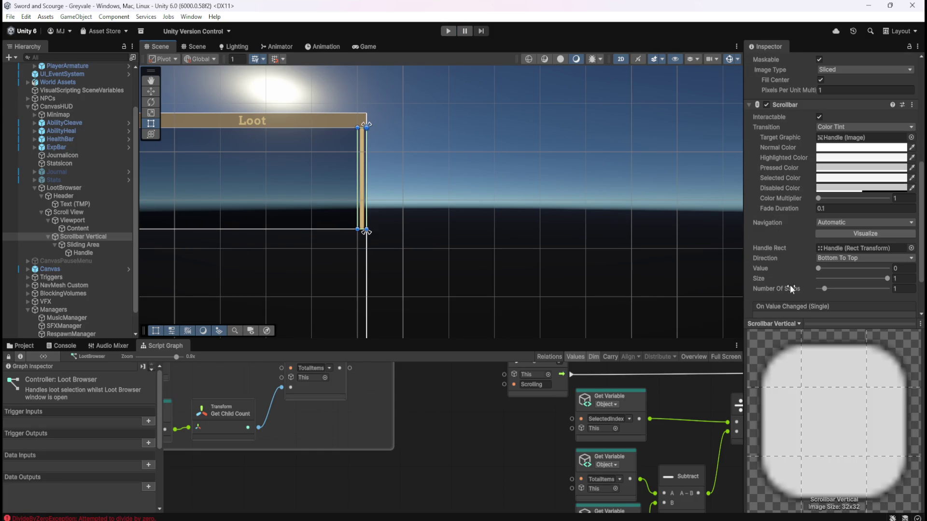
{"action": "left_click", "coordinate": [824, 288]}
{"action": "left_click", "coordinate": [838, 259]}
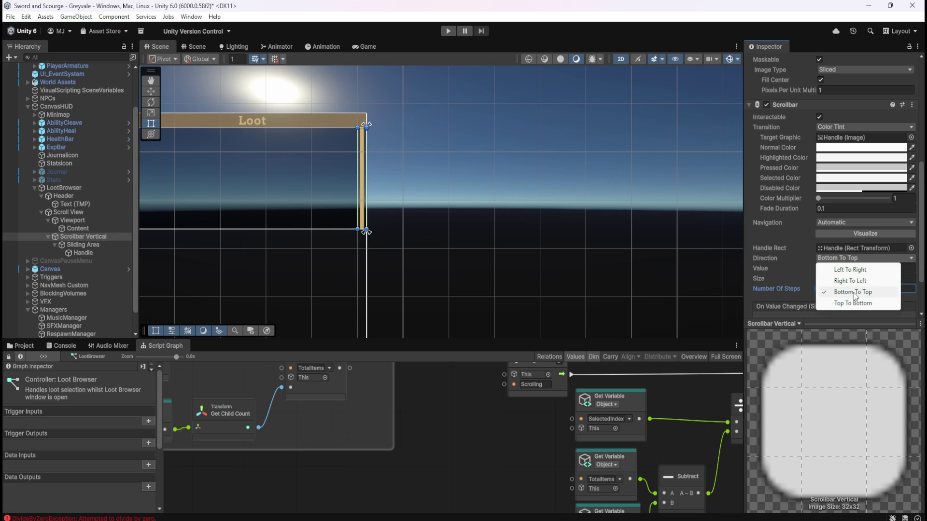
{"action": "key", "text": "ctrl+s"}
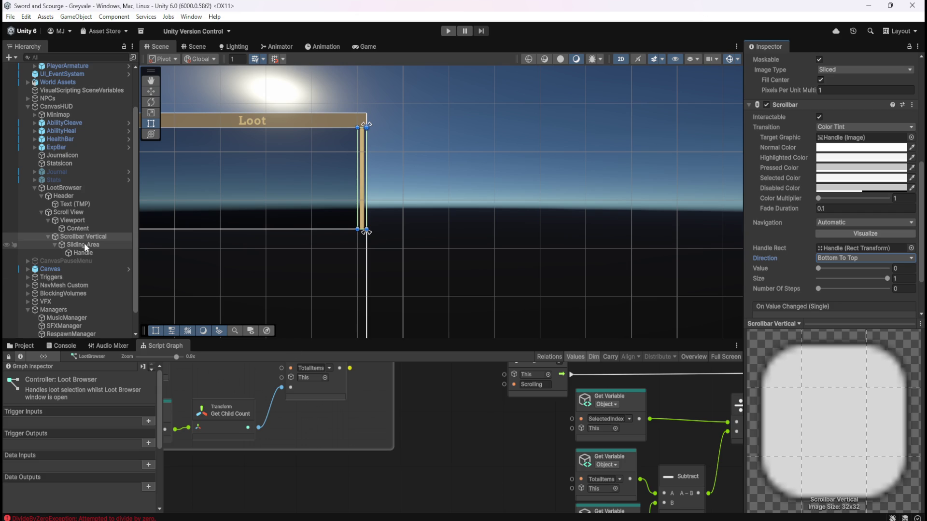
{"action": "left_click", "coordinate": [89, 229]}
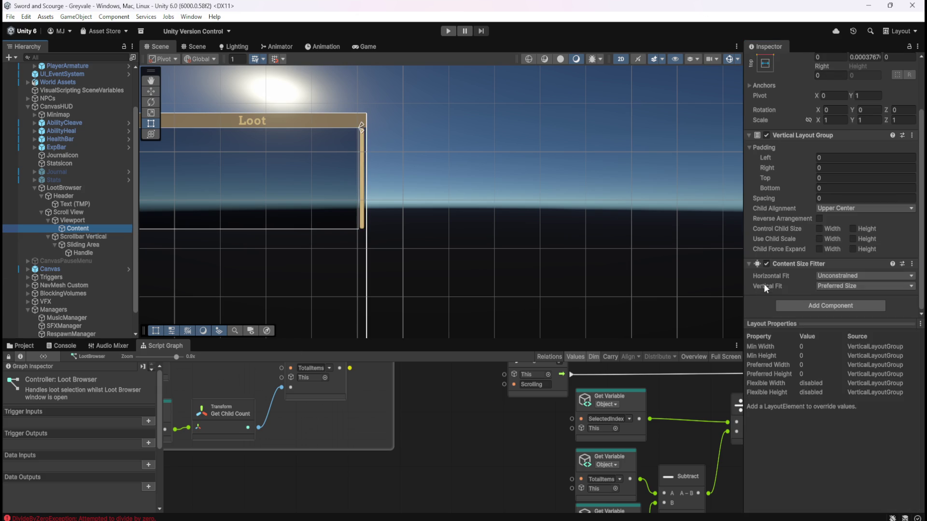
- Set the Content object's Content Size Fitter Horizontal Fit to Preferred Size
{"action": "left_click", "coordinate": [836, 274]}
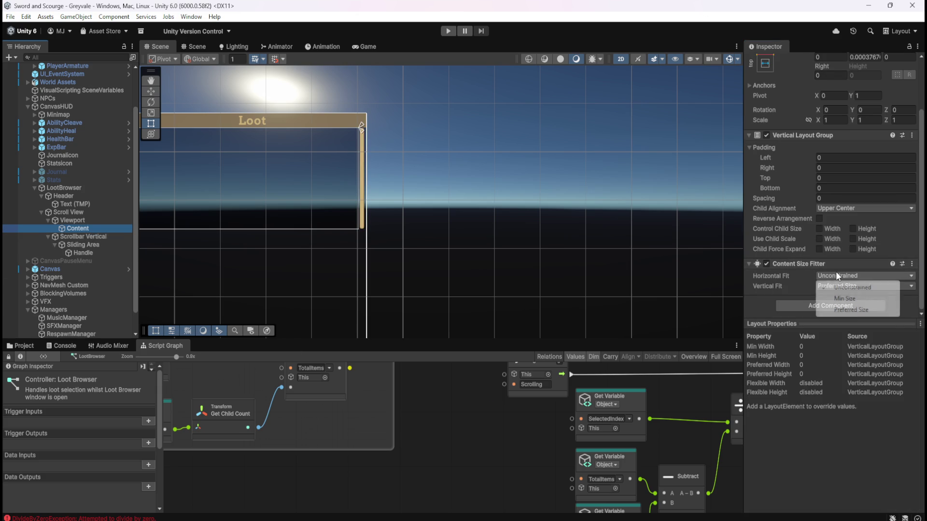
{"action": "left_click", "coordinate": [853, 310]}
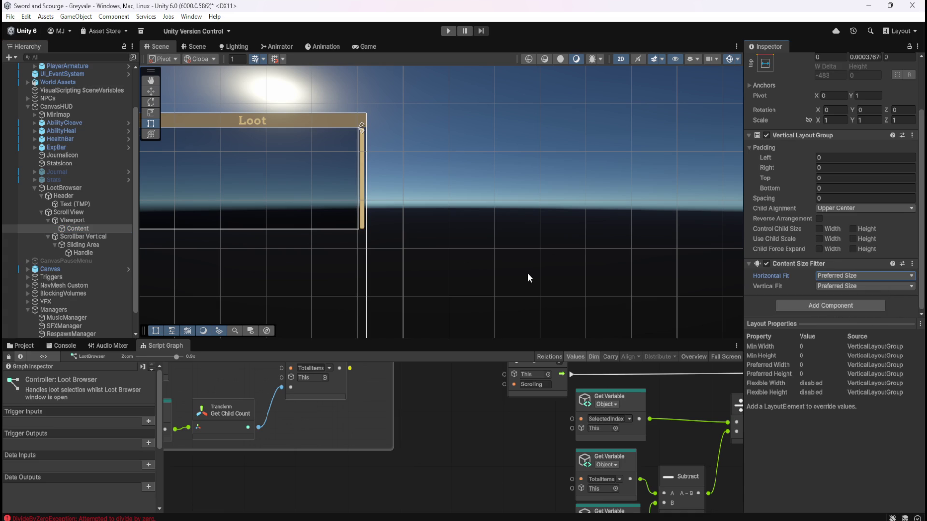
{"action": "left_click", "coordinate": [89, 236]}
- Set Scrollbar Vertical's Direction to Top To Bottom and start play mode
{"action": "scroll", "coordinate": [786, 275], "scroll_direction": "down", "scroll_amount": 5}
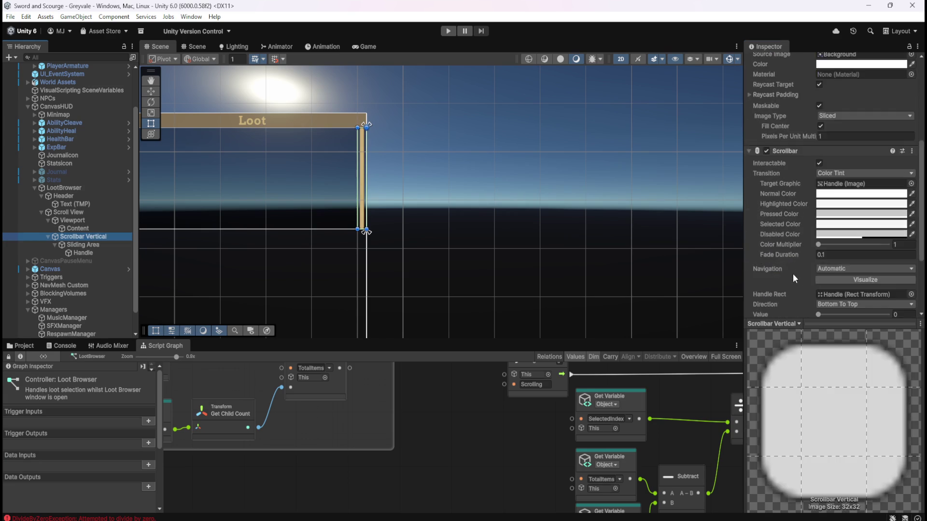
{"action": "scroll", "coordinate": [768, 245], "scroll_direction": "up", "scroll_amount": 3}
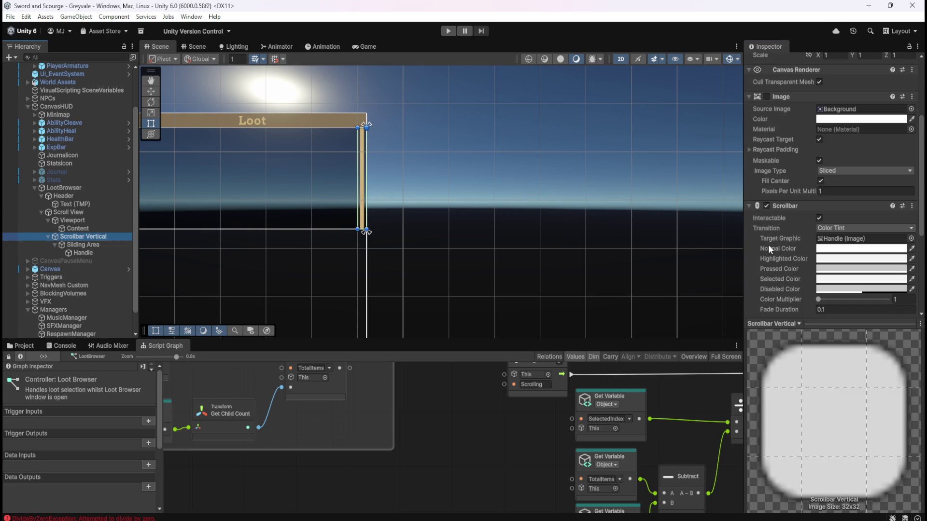
{"action": "scroll", "coordinate": [769, 245], "scroll_direction": "down", "scroll_amount": 3}
{"action": "scroll", "coordinate": [769, 248], "scroll_direction": "down", "scroll_amount": 2}
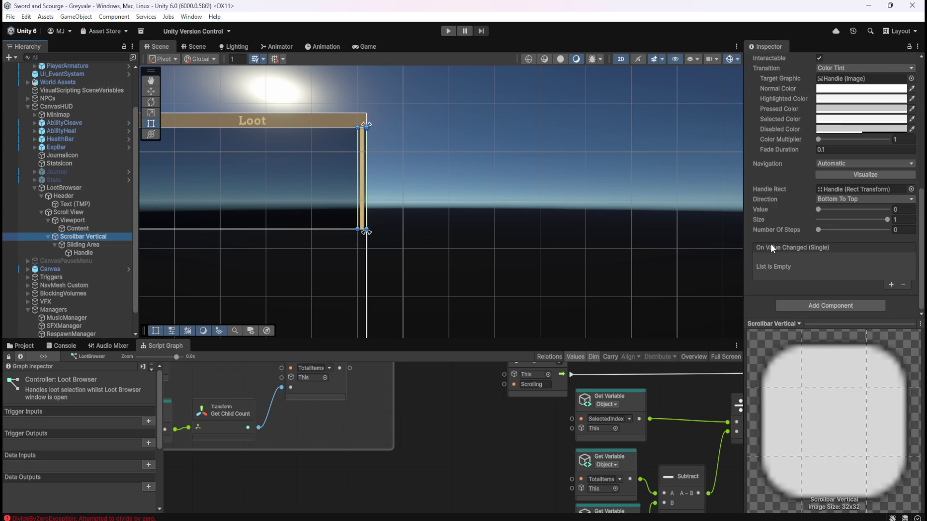
{"action": "left_click", "coordinate": [853, 199]}
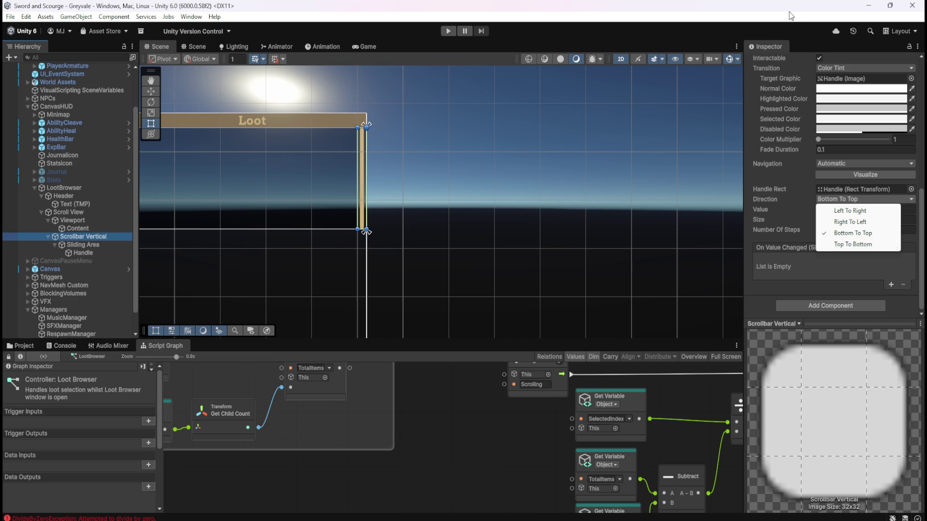
{"action": "key", "text": "Escape"}
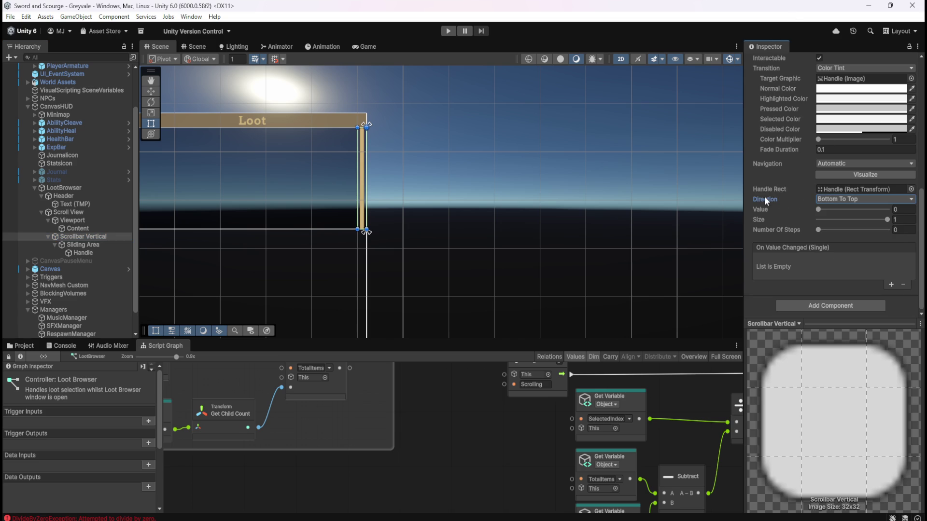
{"action": "left_click", "coordinate": [824, 199]}
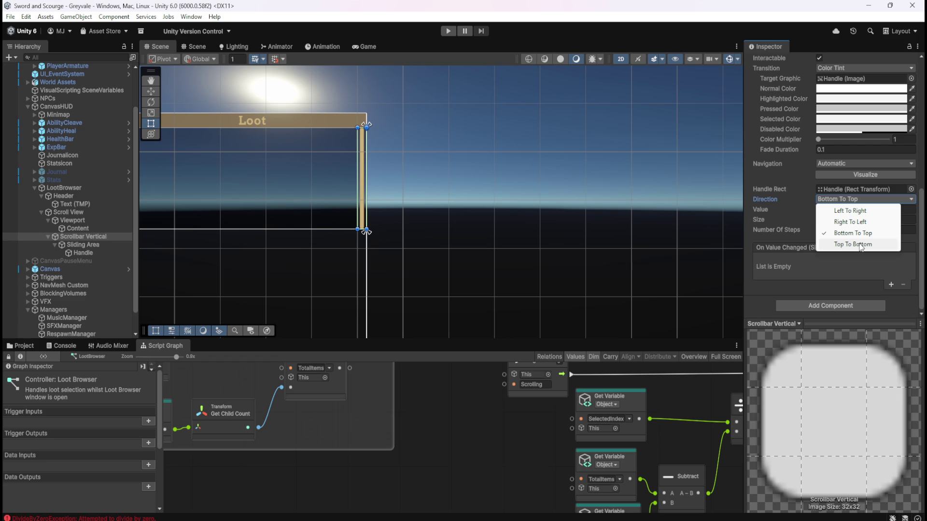
{"action": "left_click", "coordinate": [861, 245]}
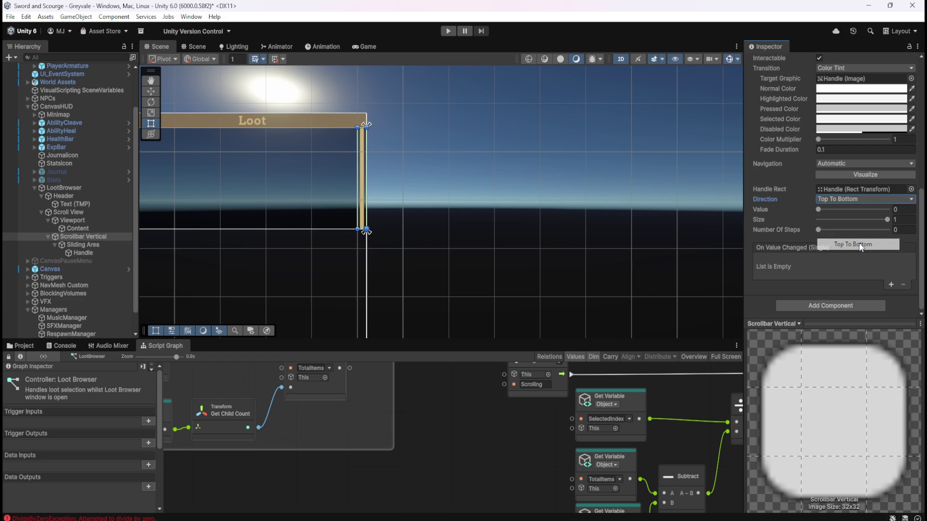
{"action": "key", "text": "ctrl+z"}
{"action": "left_click", "coordinate": [868, 200]}
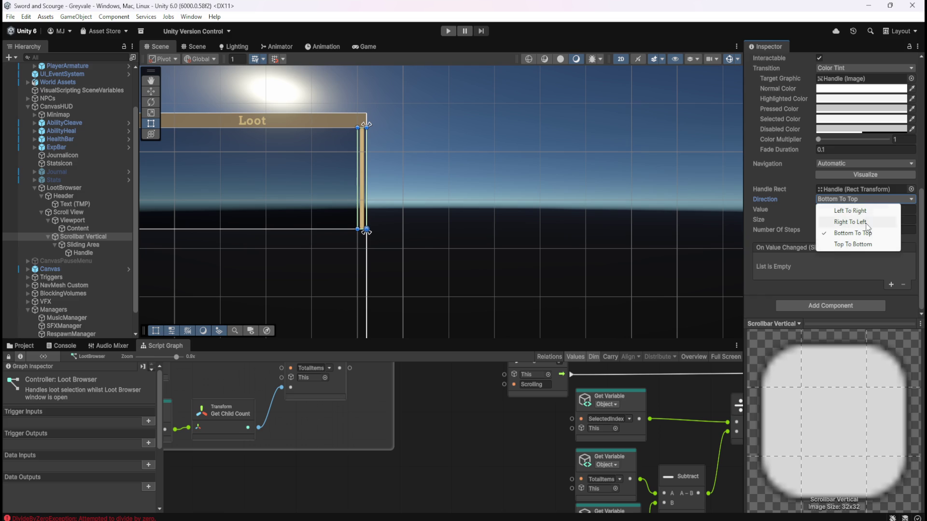
{"action": "left_click", "coordinate": [858, 245]}
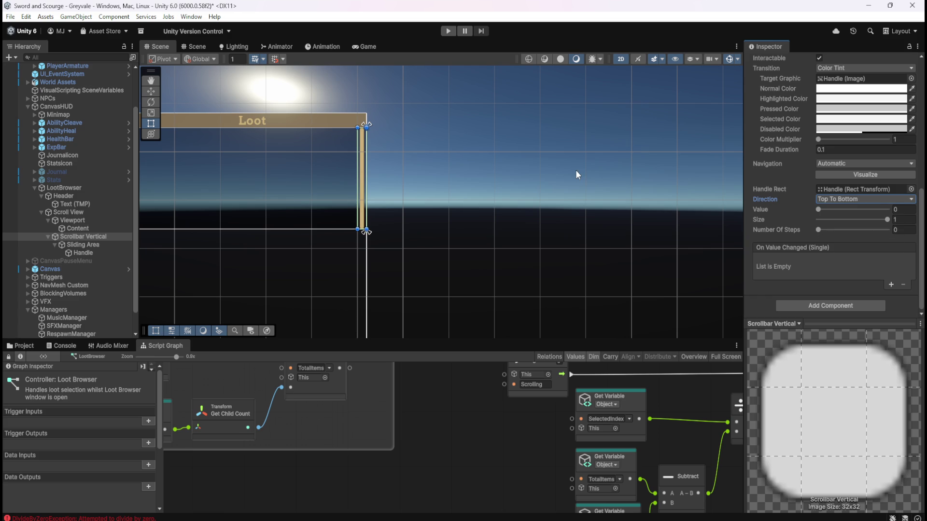
{"action": "left_click", "coordinate": [448, 31]}
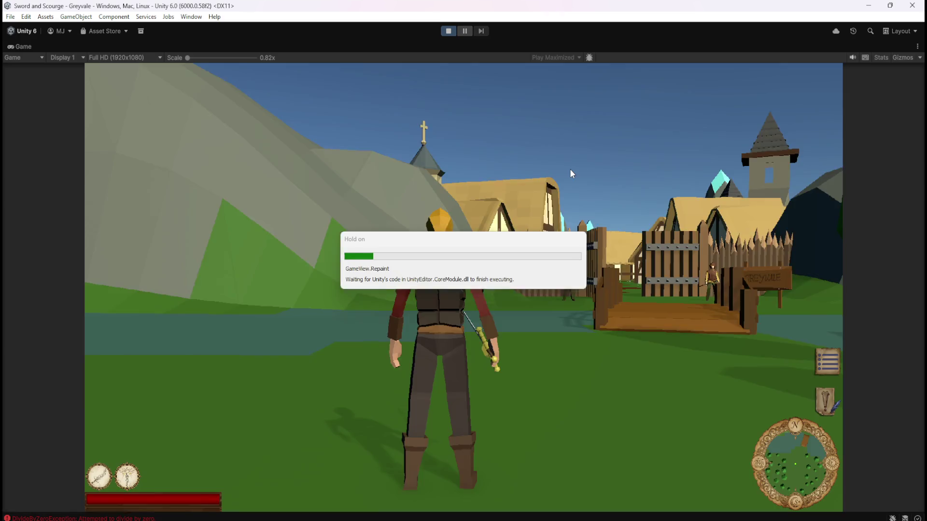
- Run the hero through Greyvale, past the church and dead trees to the graveyard gate
{"action": "key", "text": "w"}
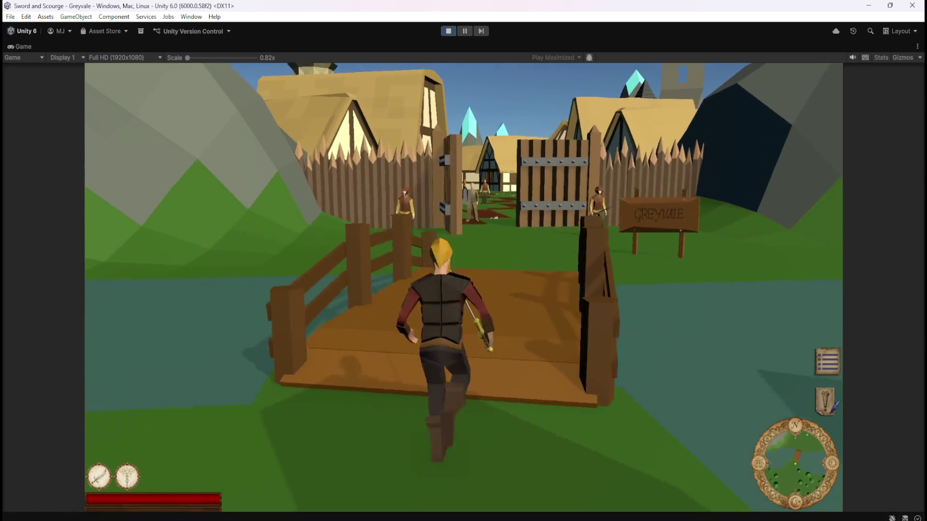
{"action": "key", "text": "w"}
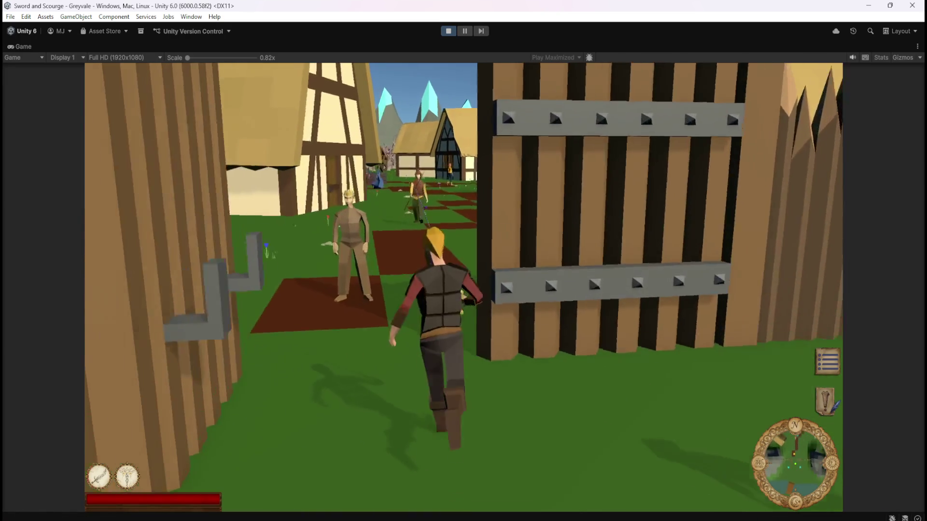
{"action": "key", "text": "w"}
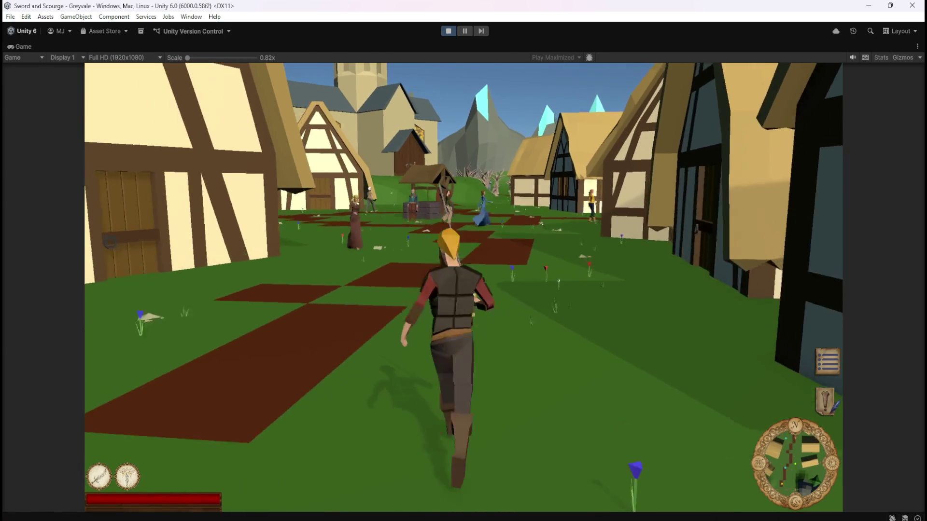
{"action": "key", "text": "w"}
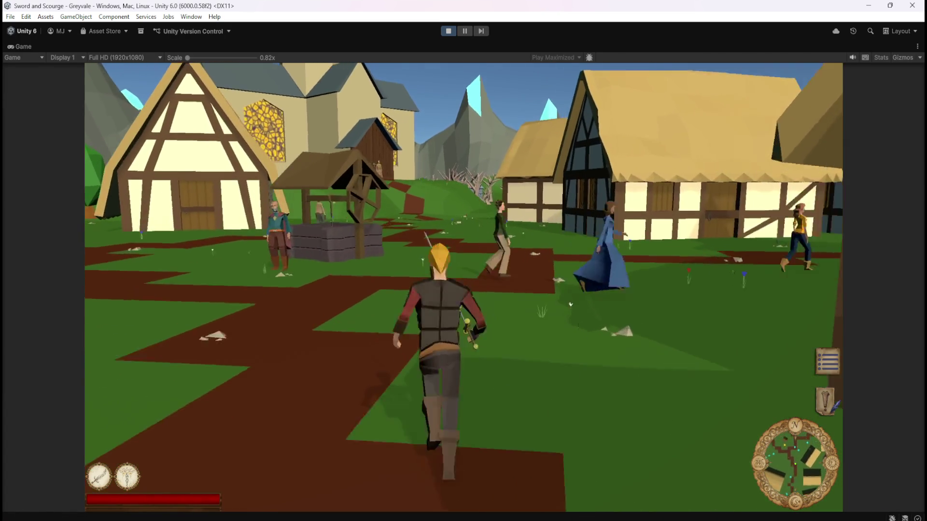
{"action": "key", "text": "w"}
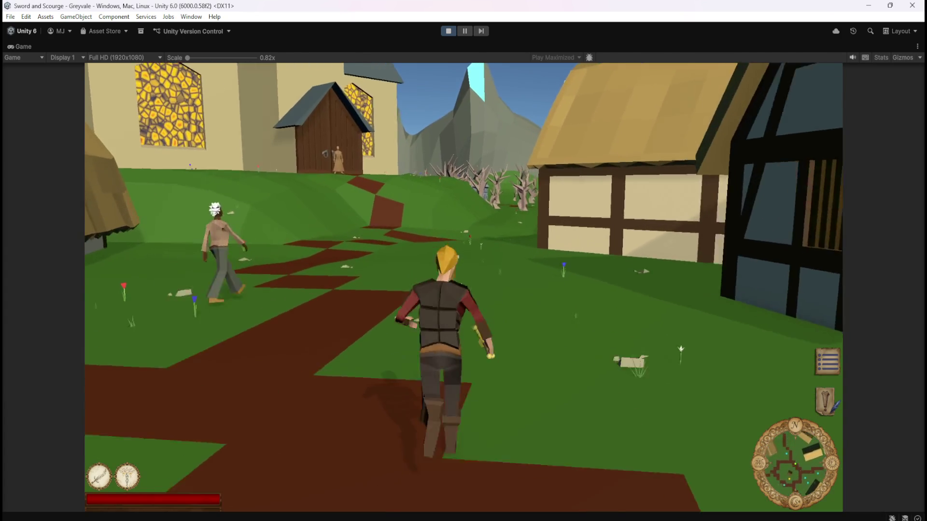
{"action": "key", "text": "w"}
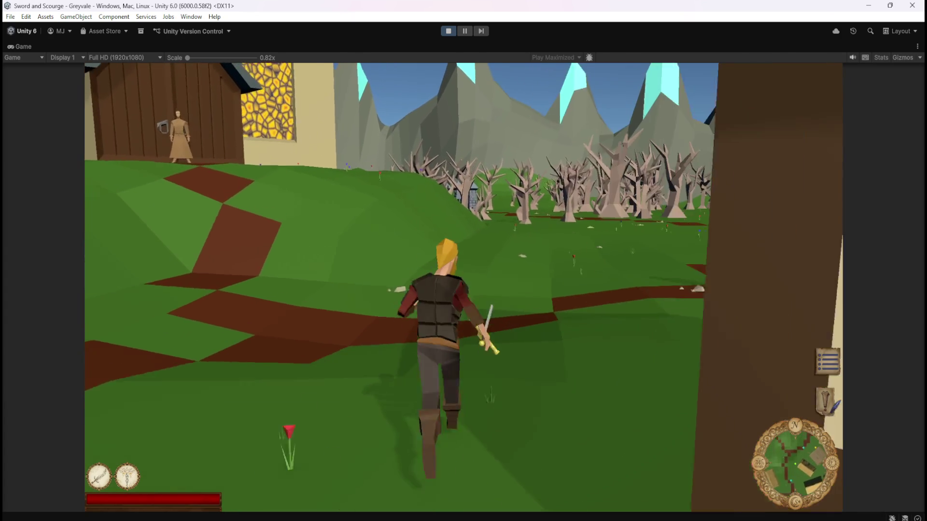
{"action": "key", "text": "w"}
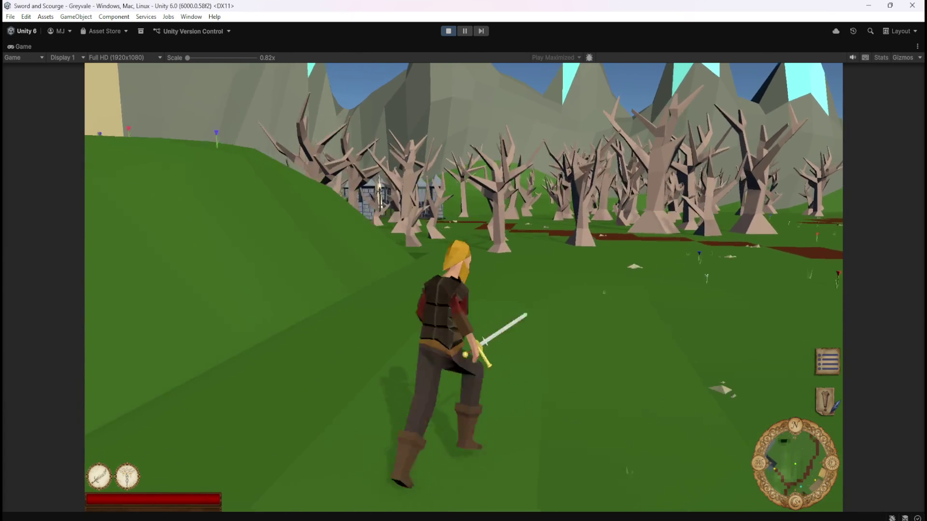
{"action": "key", "text": "w"}
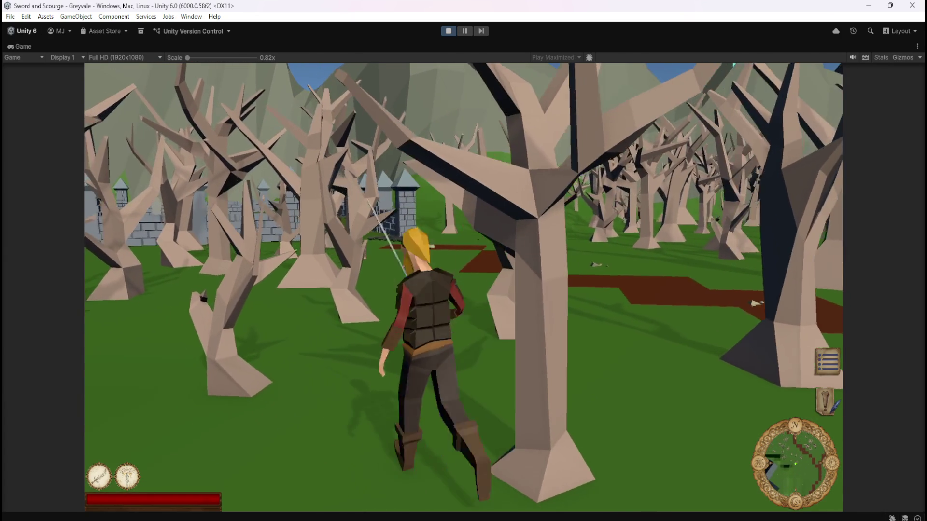
{"action": "key", "text": "w"}
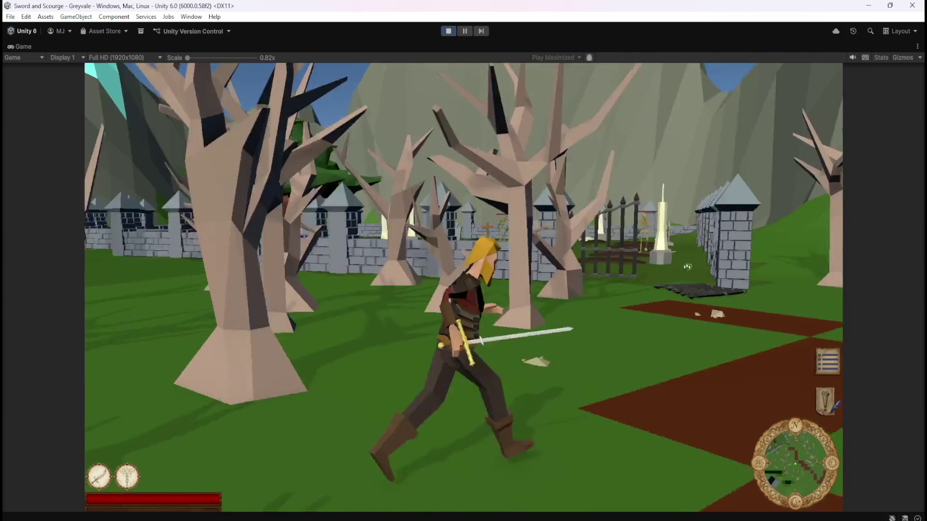
- Charge and fight the graveyard skeleton until it drops two Bones
{"action": "key", "text": "w"}
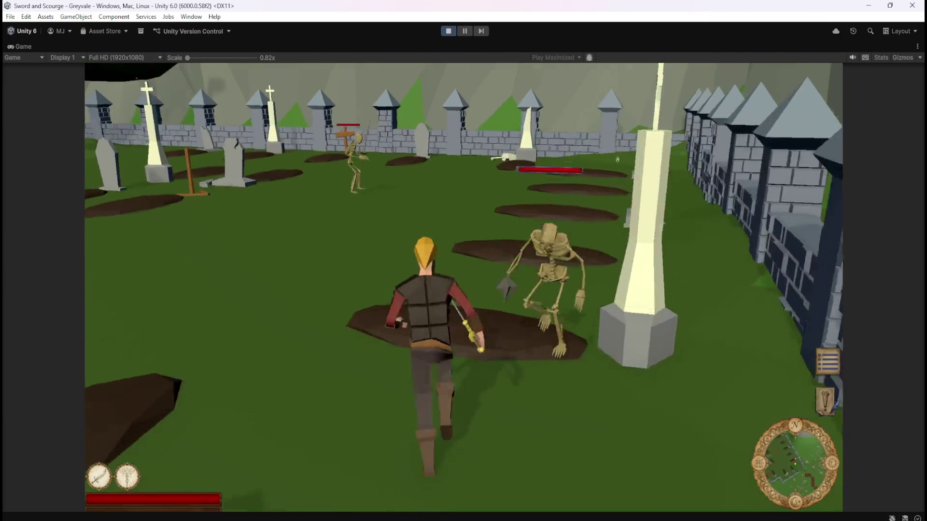
{"action": "key", "text": "w"}
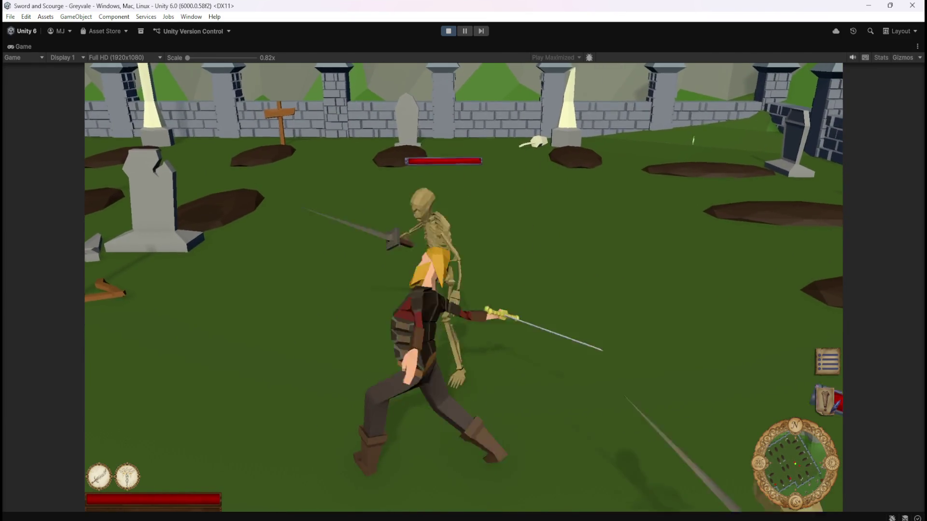
{"action": "key", "text": "w"}
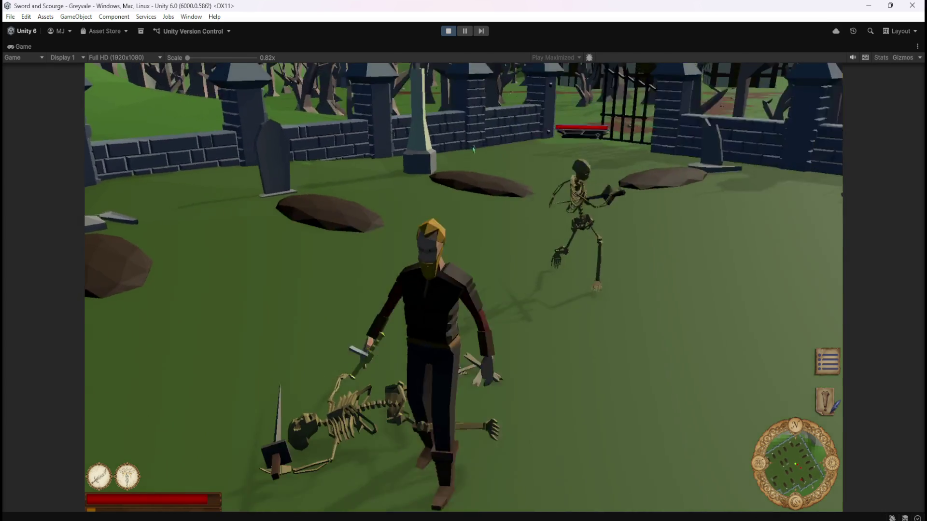
{"action": "left_click", "coordinate": [407, 161]}
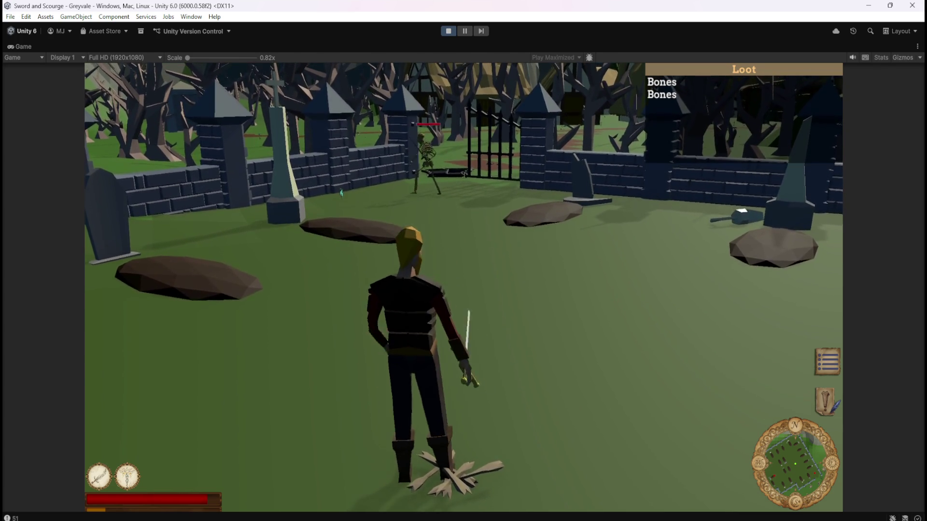
- Draw the skeletons near the gate into the graveyard and attack them
{"action": "key", "text": "w"}
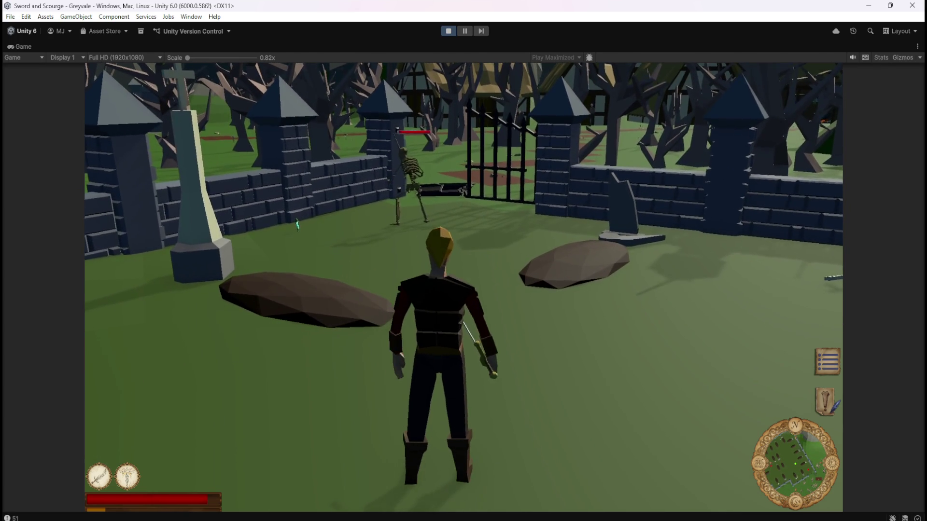
{"action": "key", "text": "w"}
{"action": "key", "text": "s"}
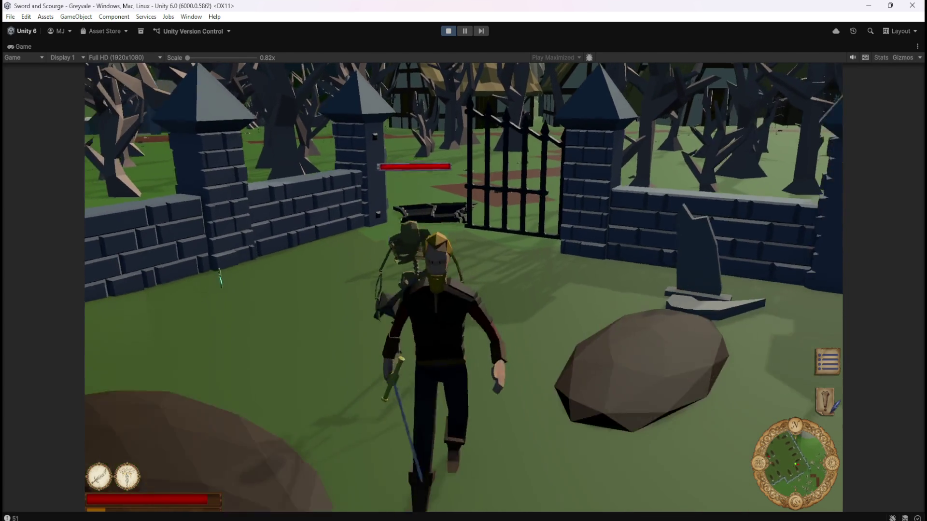
{"action": "key", "text": "s"}
{"action": "key", "text": "w"}
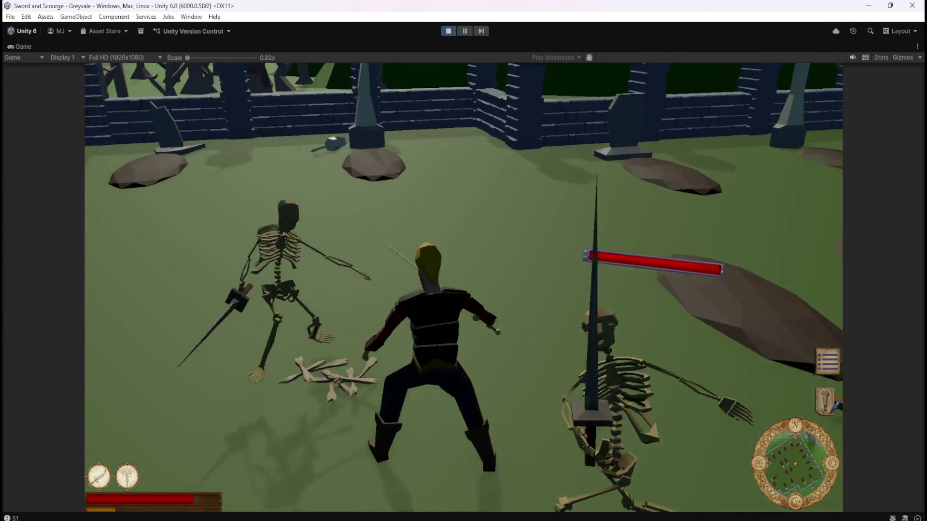
{"action": "key", "text": "s"}
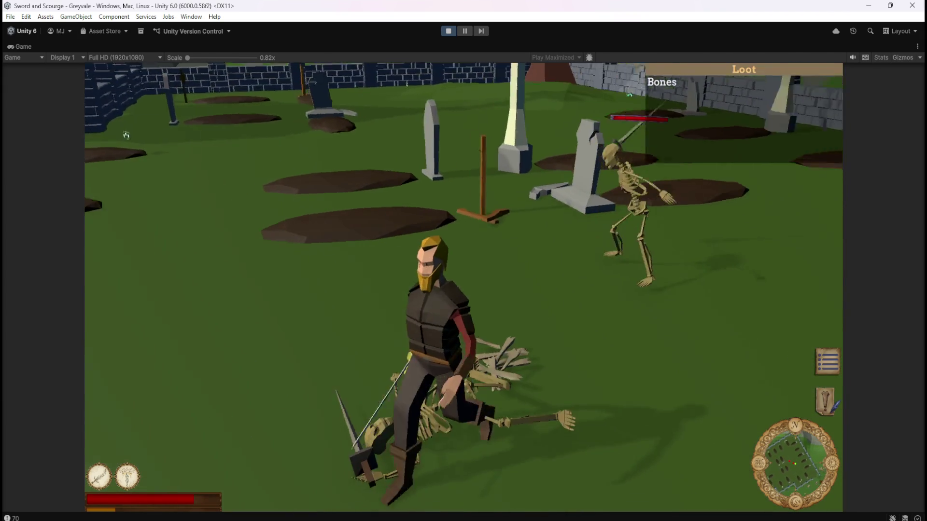
{"action": "key", "text": "w"}
{"action": "key", "text": "w"}
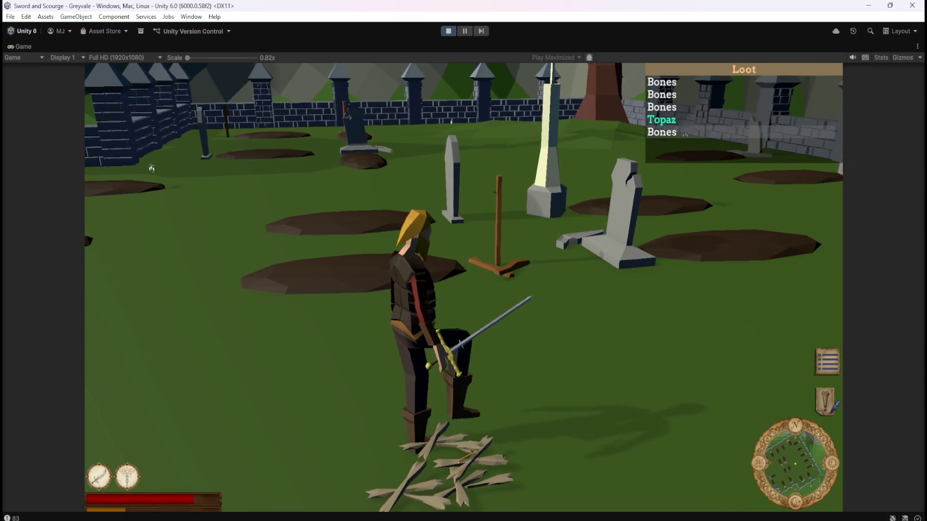
{"action": "key", "text": "w"}
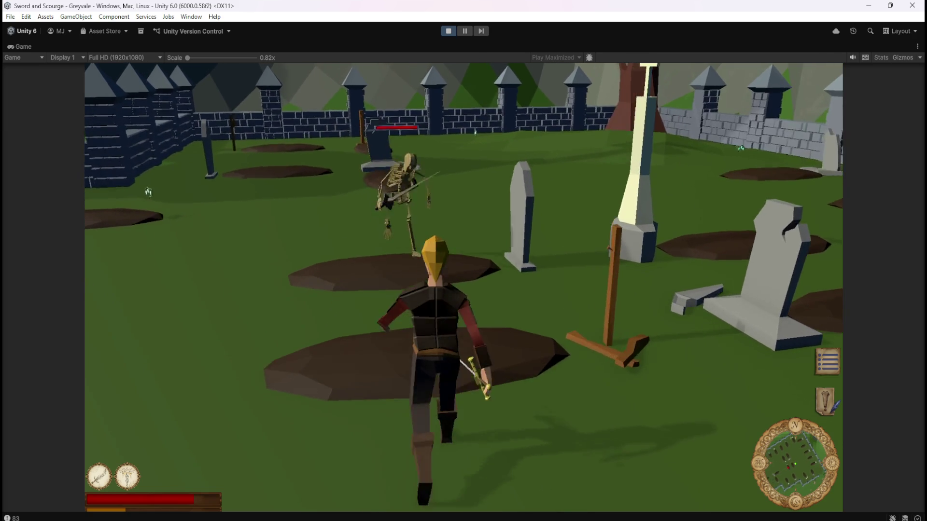
- Strike down more skeletons for extra Bones and Topaz, then bring up the pause menu
{"action": "key", "text": "space"}
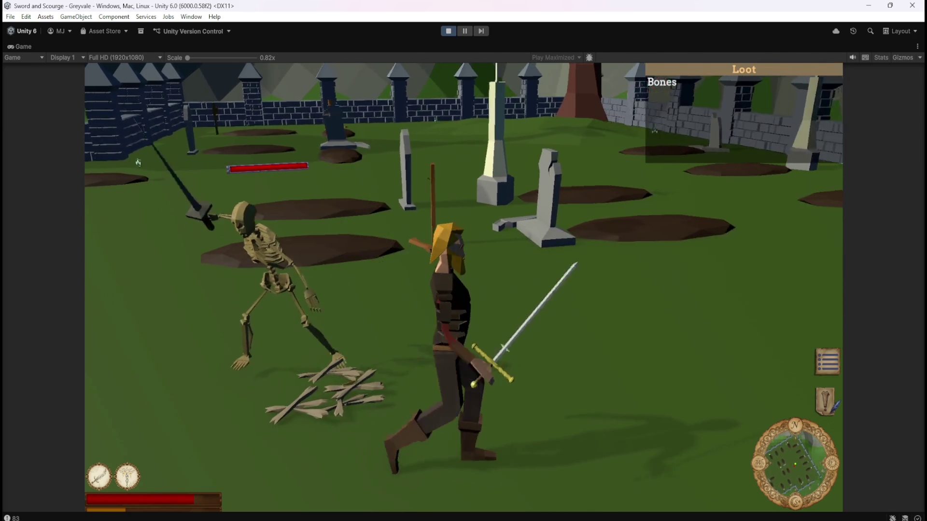
{"action": "key", "text": "space"}
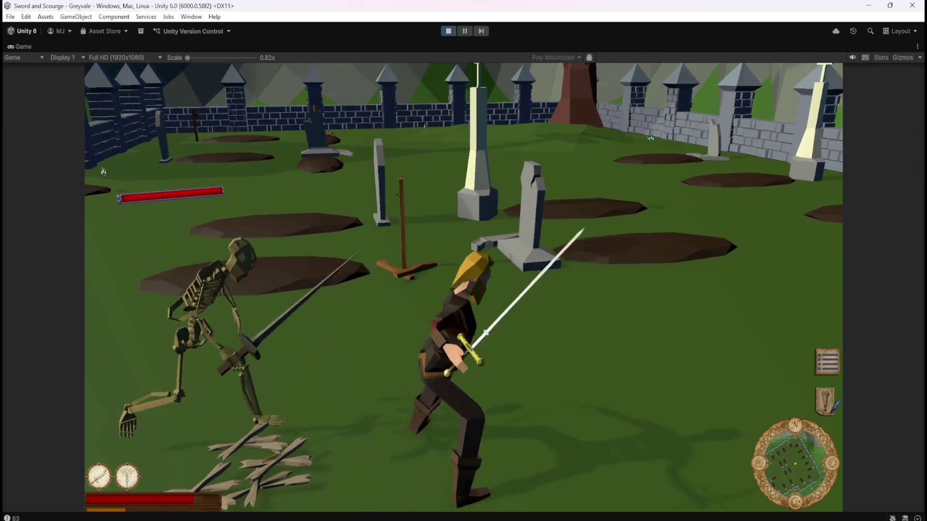
{"action": "key", "text": "w"}
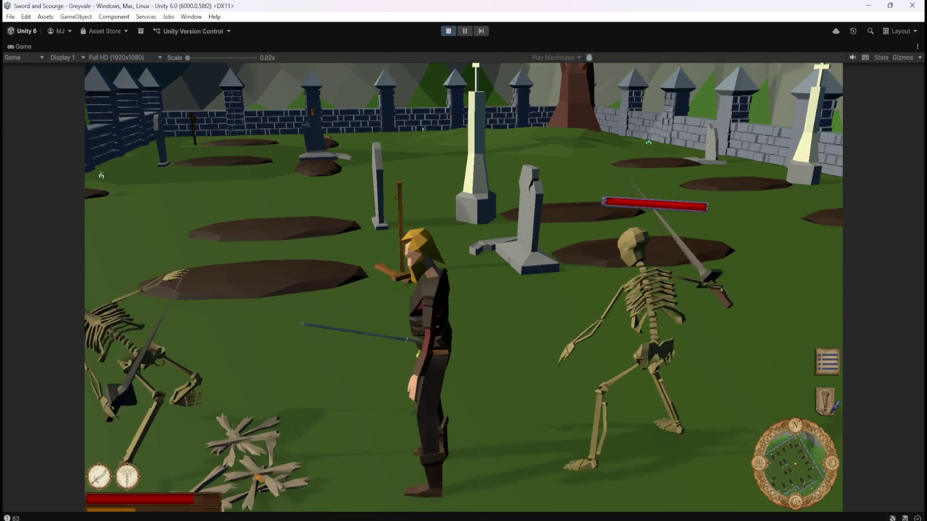
{"action": "key", "text": "d"}
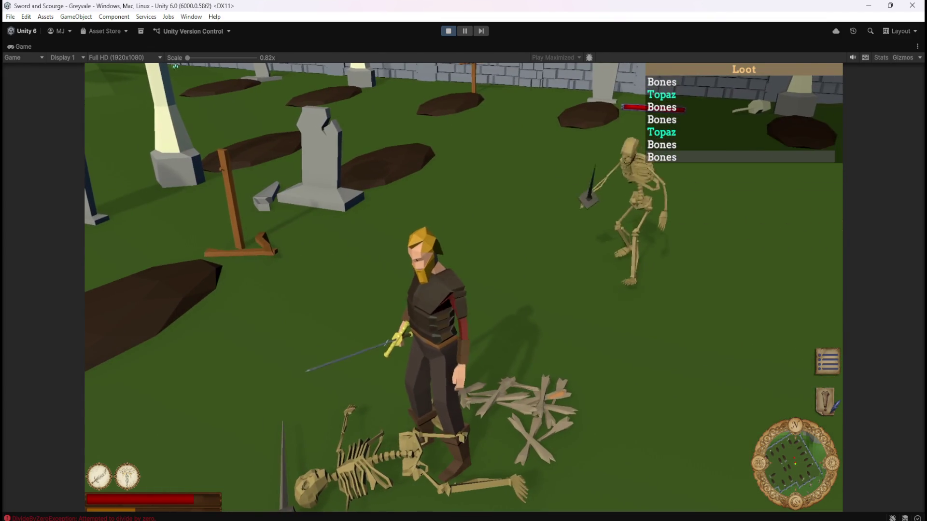
{"action": "key", "text": "space"}
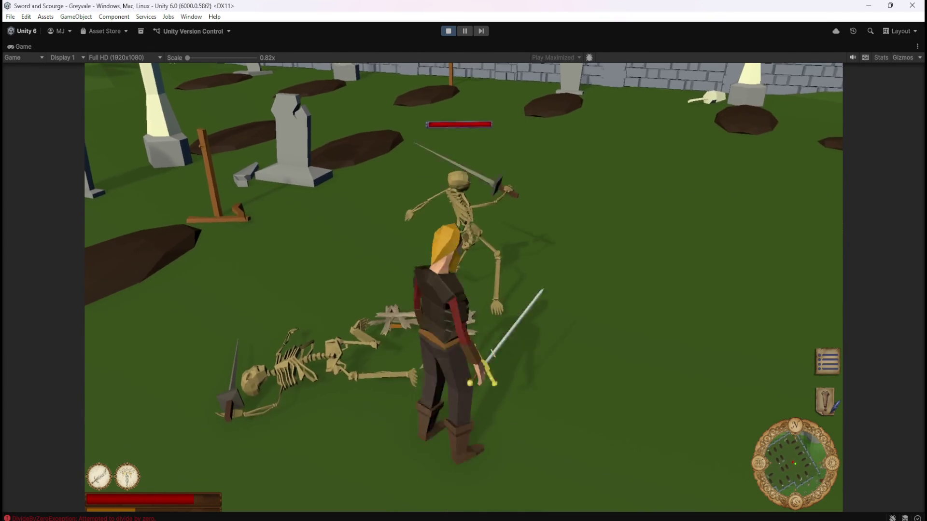
{"action": "key", "text": "space"}
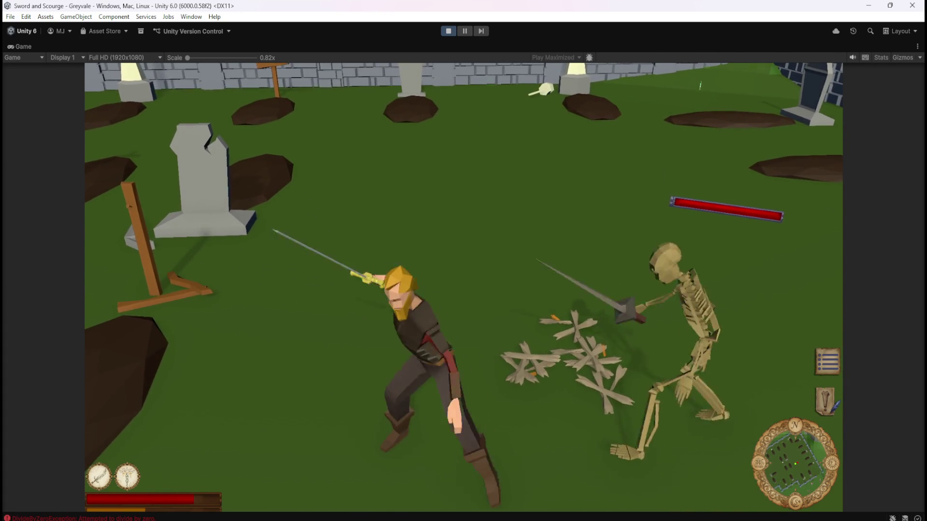
{"action": "key", "text": "Escape"}
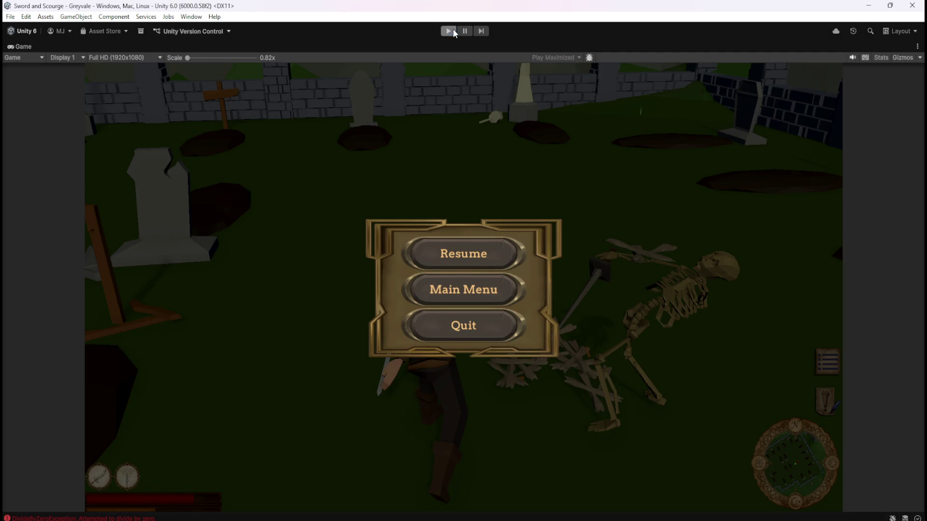
- Stop play mode, set Scrollbar Vertical's Direction to Bottom To Top, and save the scene
{"action": "left_click", "coordinate": [448, 31]}
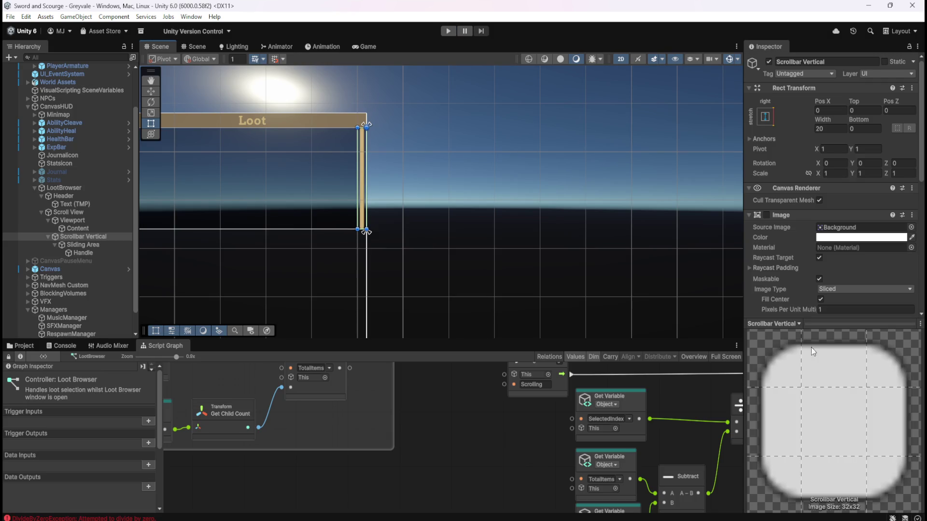
{"action": "scroll", "coordinate": [785, 284], "scroll_direction": "down", "scroll_amount": 10}
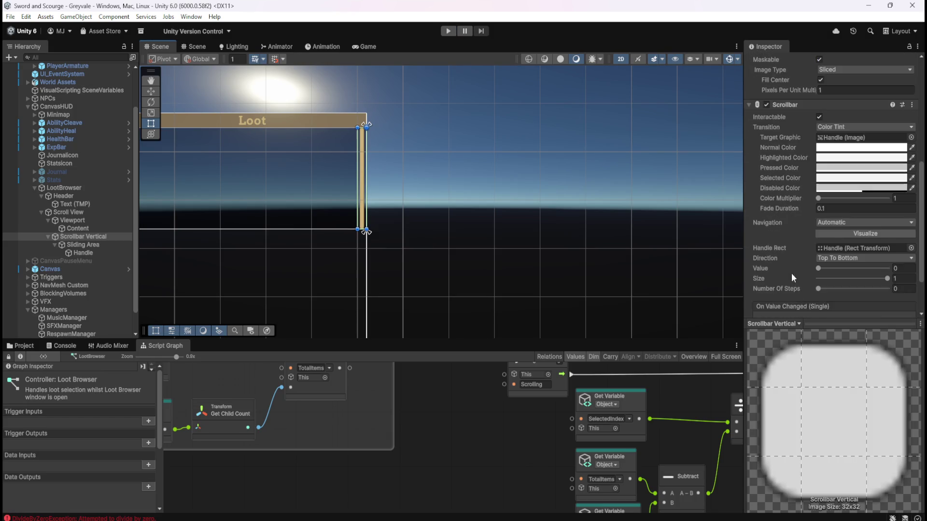
{"action": "left_click", "coordinate": [841, 230]}
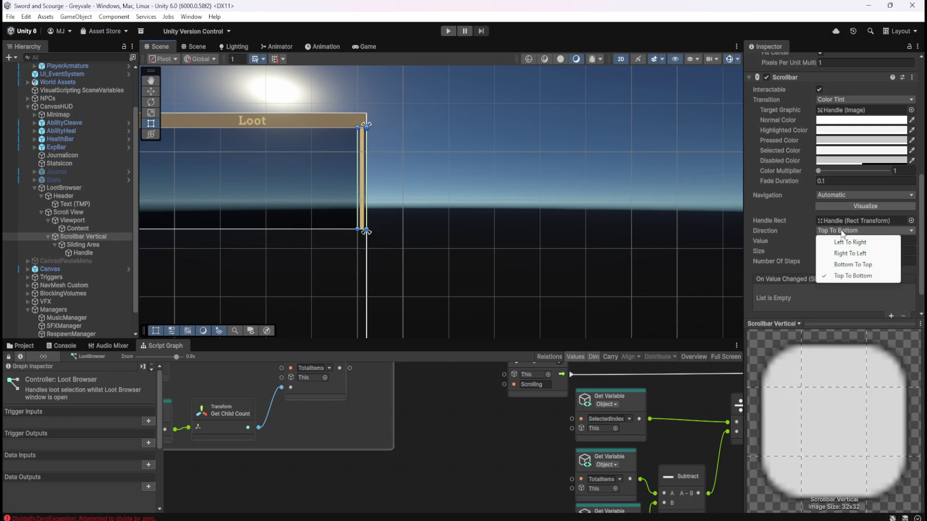
{"action": "left_click", "coordinate": [857, 267]}
{"action": "key", "text": "ctrl+s"}
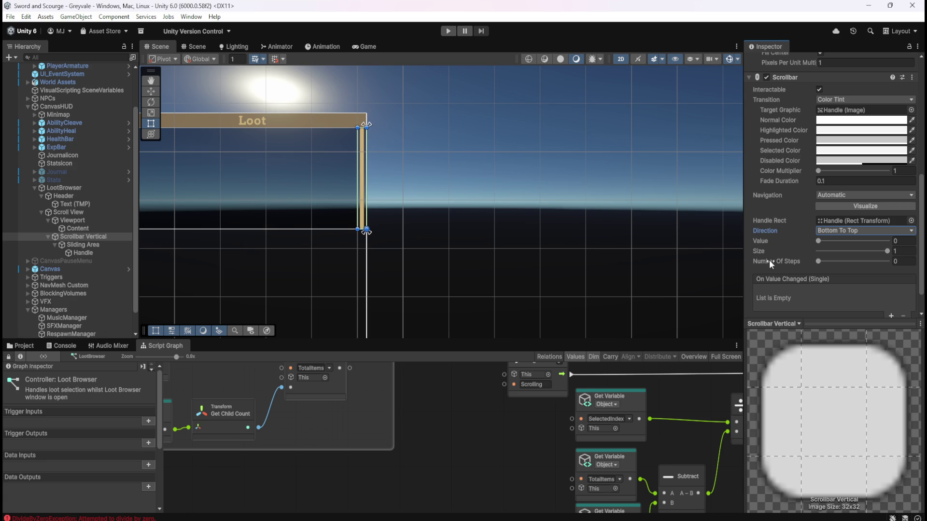
{"action": "left_click", "coordinate": [79, 213]}
- Try Clamped as the Scroll View's Scroll Rect Movement Type, then restore Elastic
{"action": "scroll", "coordinate": [807, 241], "scroll_direction": "up", "scroll_amount": 3}
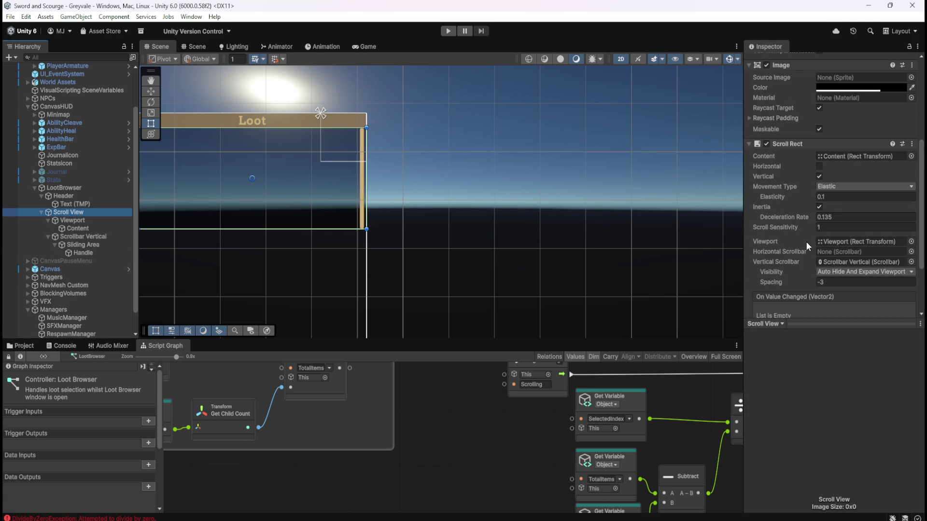
{"action": "scroll", "coordinate": [771, 251], "scroll_direction": "down", "scroll_amount": 1}
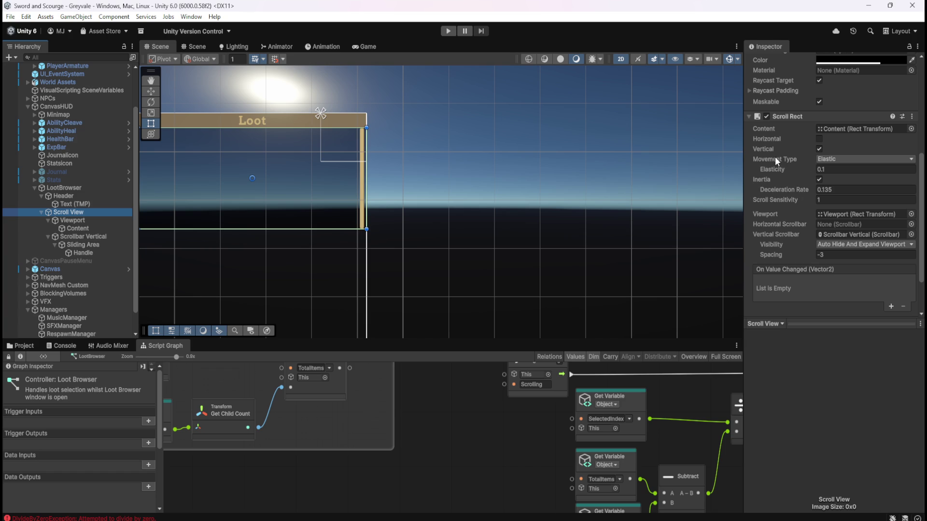
{"action": "left_click", "coordinate": [831, 158]}
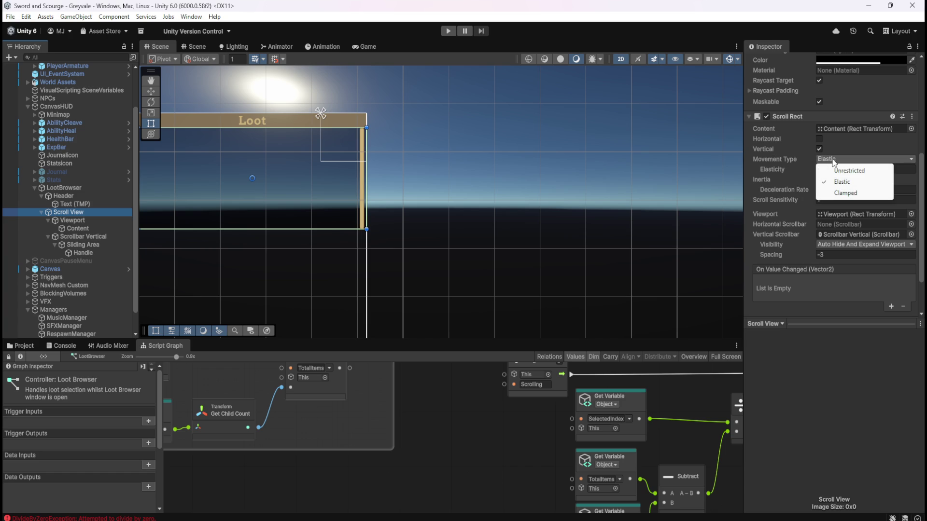
{"action": "left_click", "coordinate": [921, 192]}
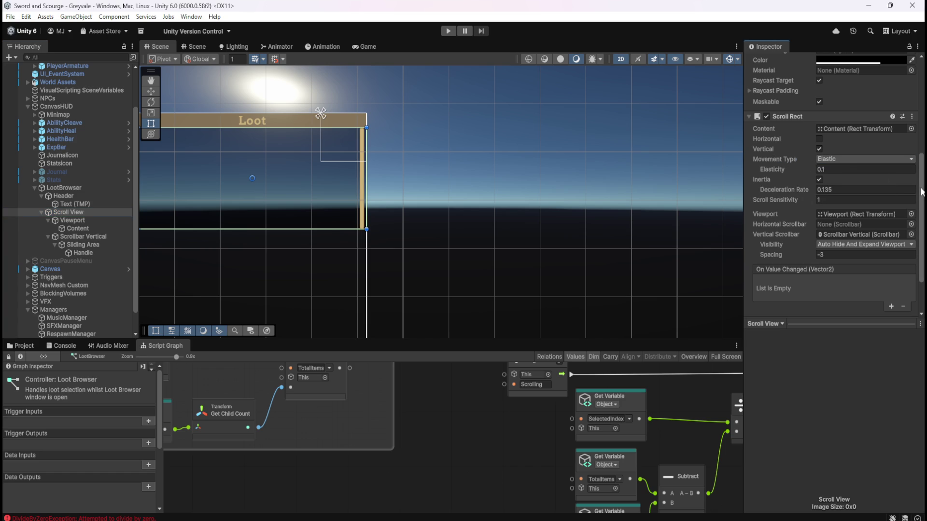
{"action": "left_click", "coordinate": [844, 160]}
{"action": "left_click", "coordinate": [846, 193]}
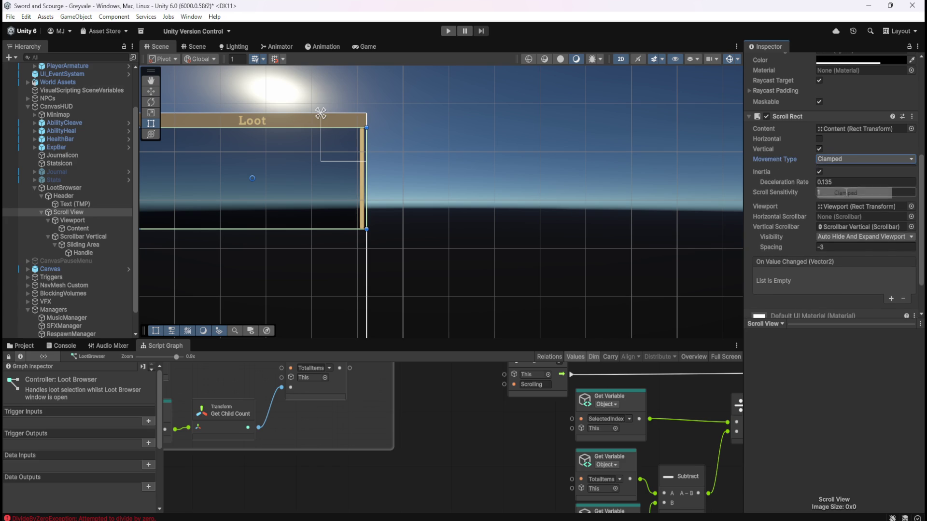
{"action": "left_click", "coordinate": [846, 160]}
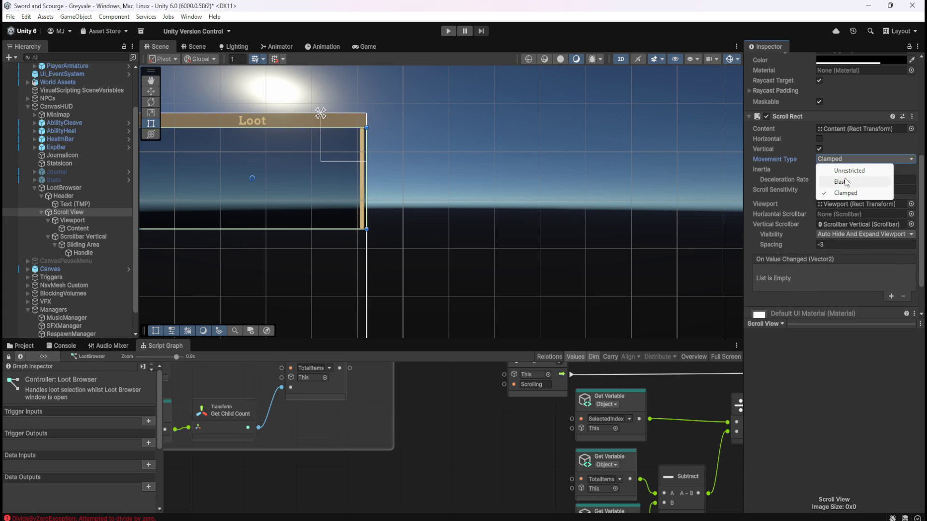
{"action": "left_click", "coordinate": [845, 180]}
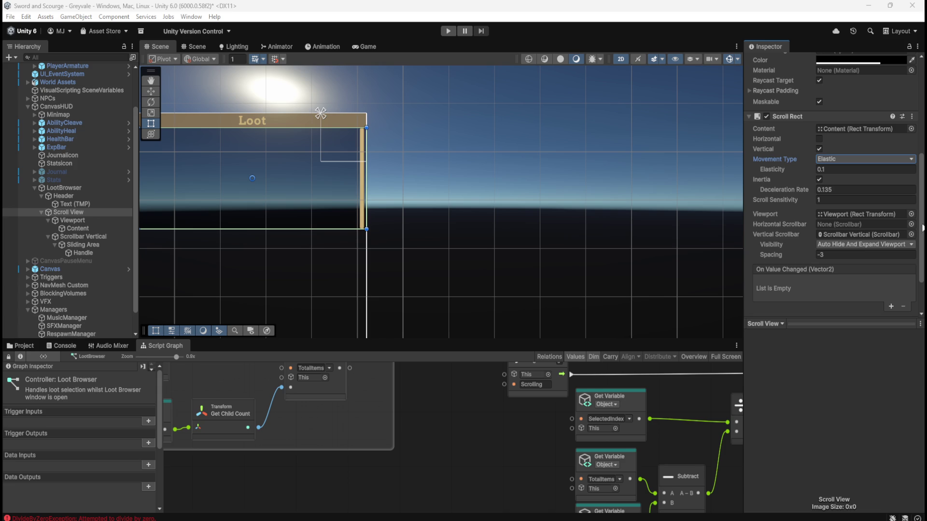
- Set Scroll Rect movement to Clamped with Inertia off, save the scene and enter play mode
{"action": "left_click", "coordinate": [832, 159]}
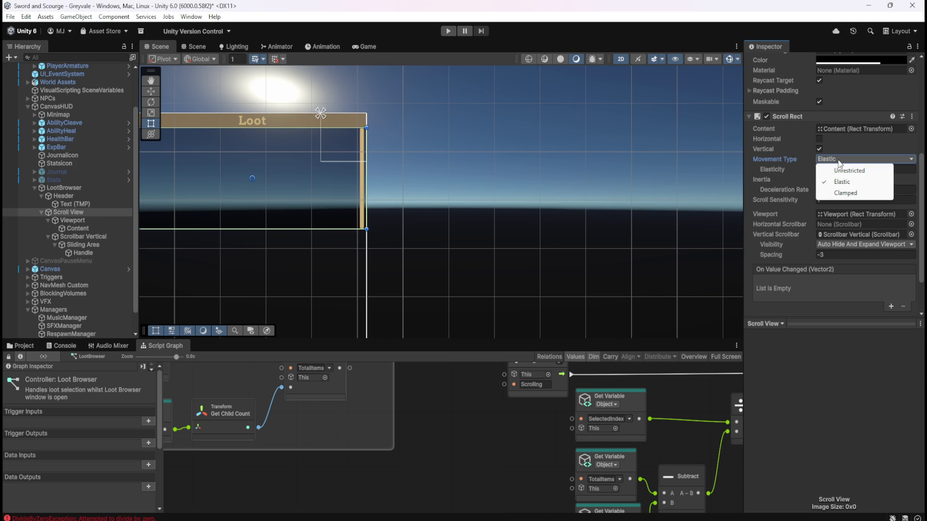
{"action": "left_click", "coordinate": [843, 192]}
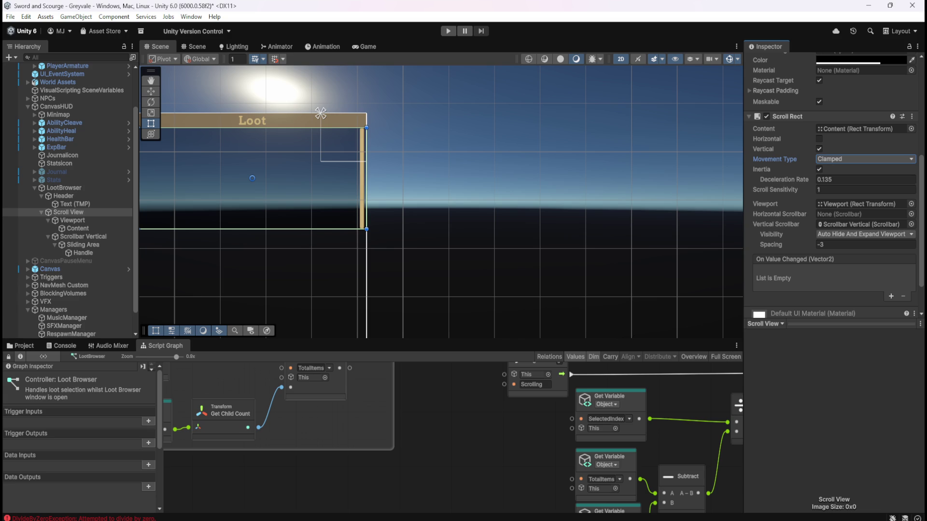
{"action": "left_click", "coordinate": [819, 168]}
{"action": "left_click", "coordinate": [818, 168]}
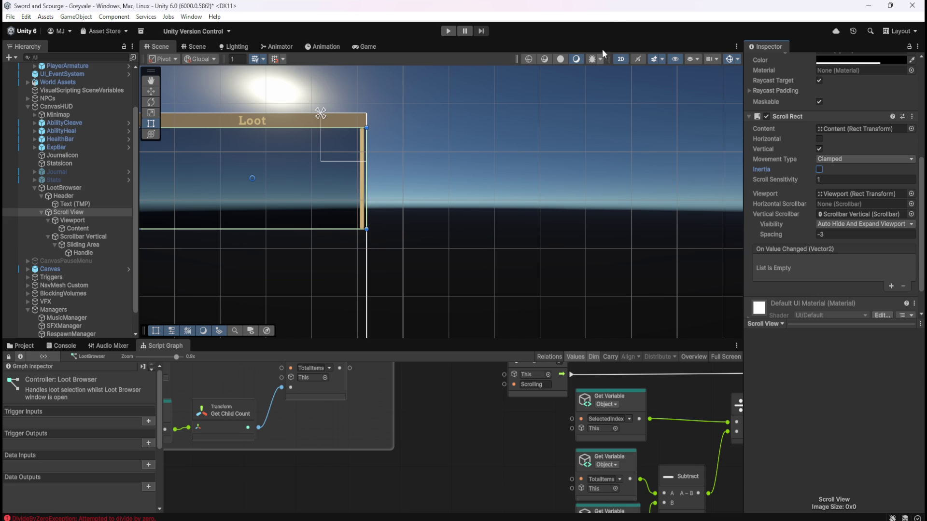
{"action": "key", "text": "ctrl+s"}
{"action": "left_click", "coordinate": [456, 30]}
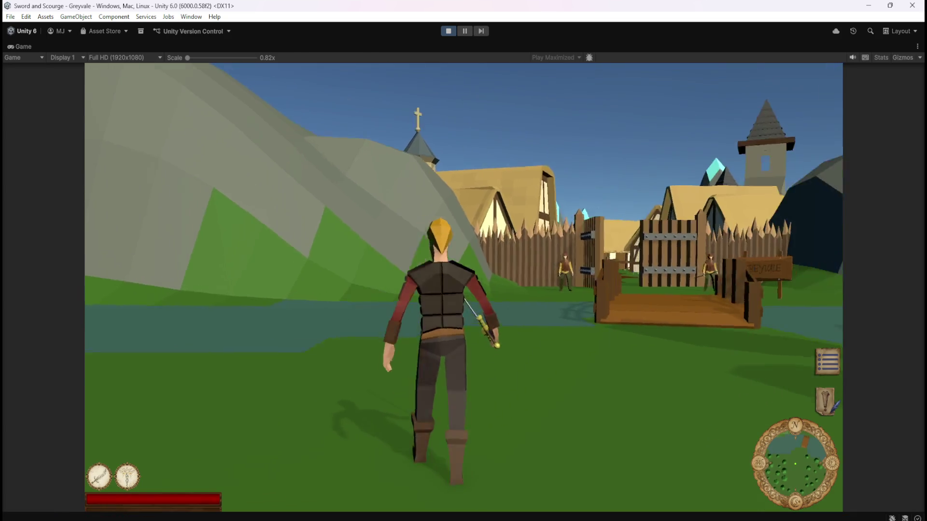
- Run the hero through Greyvale village past the church toward the dead-tree forest
{"action": "key", "text": "w"}
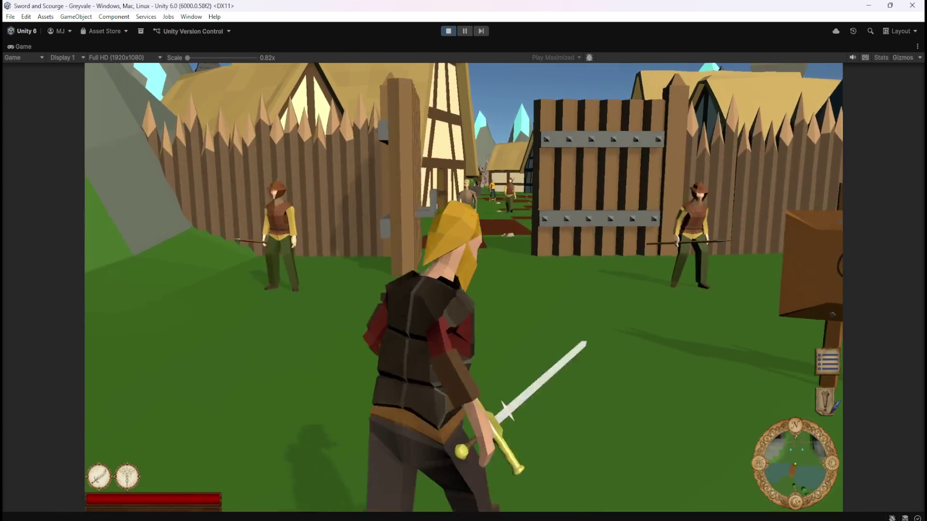
{"action": "key", "text": "w"}
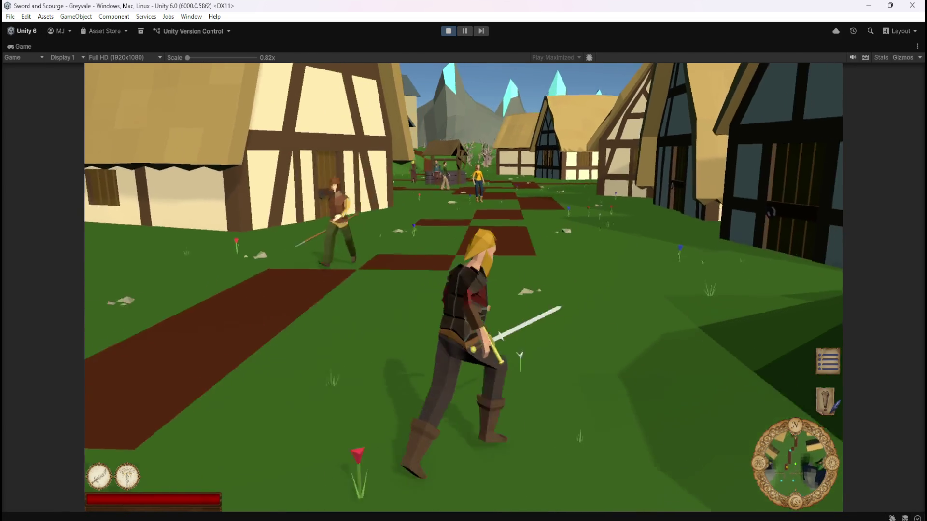
{"action": "key", "text": "w"}
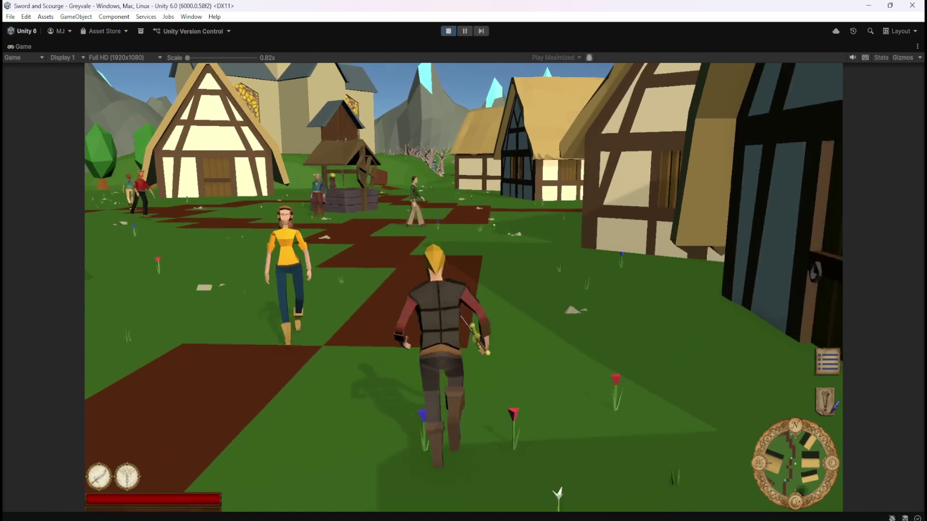
{"action": "key", "text": "w"}
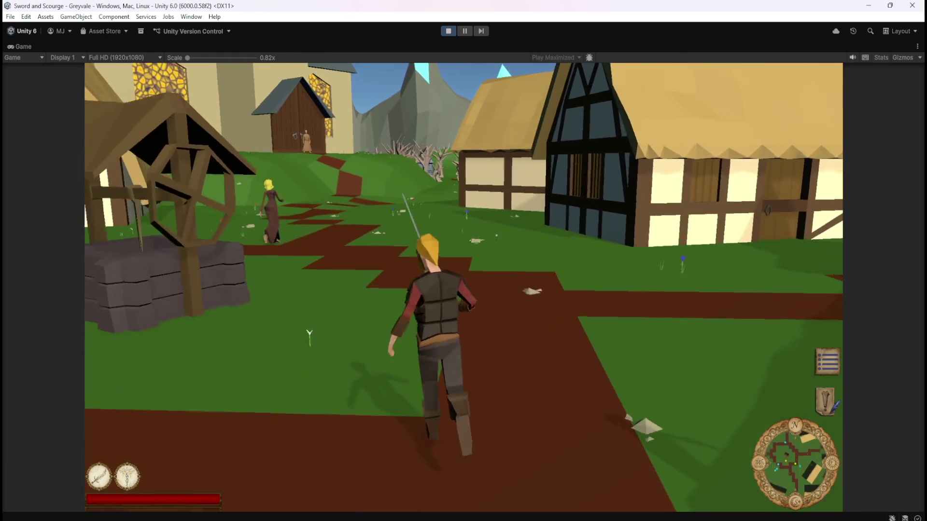
{"action": "key", "text": "w"}
{"action": "key", "text": "w"}
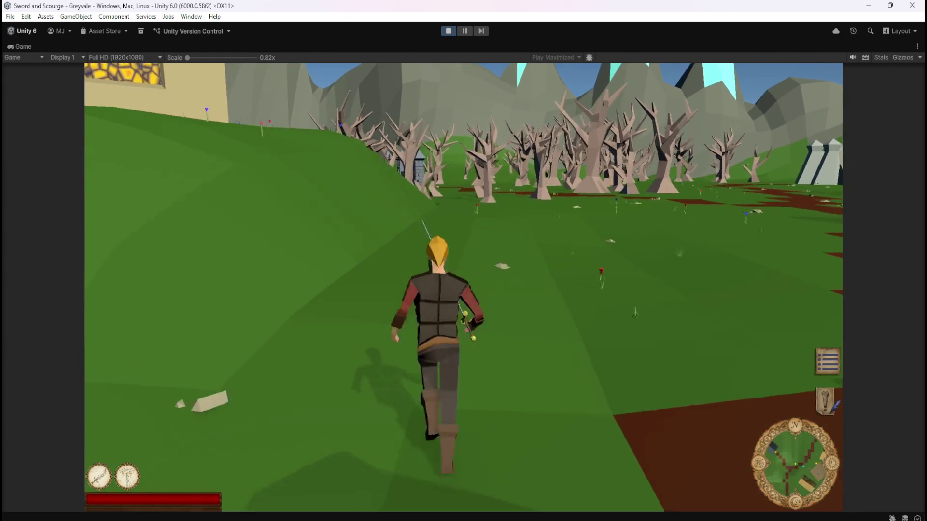
{"action": "key", "text": "w"}
{"action": "key", "text": "w"}
{"action": "key", "text": "w"}
{"action": "key", "text": "w"}
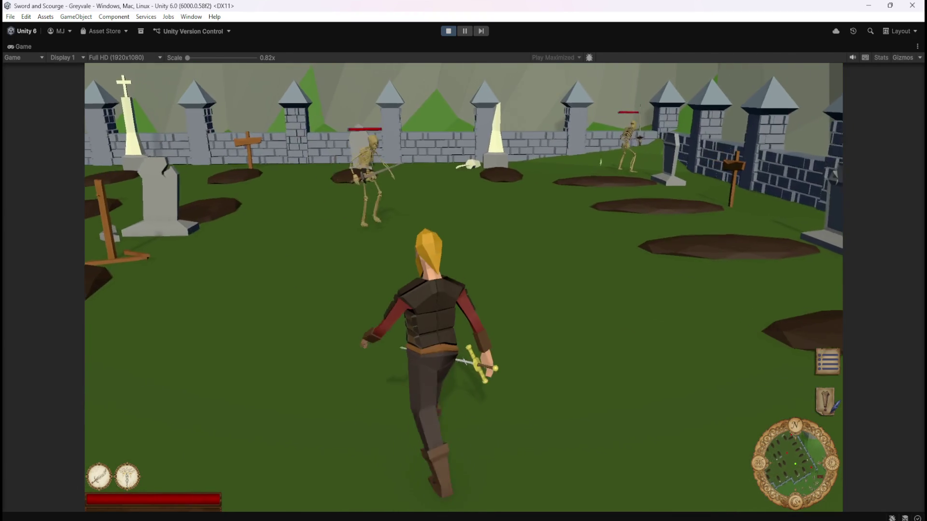
- Fight and kill two graveyard skeletons, collecting three Bones in the Loot list
{"action": "key", "text": "w"}
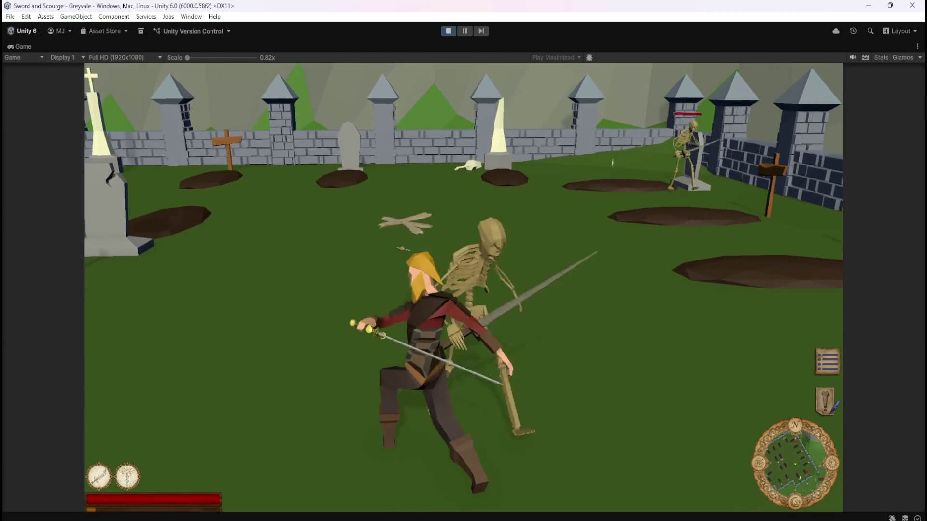
{"action": "key", "text": "w"}
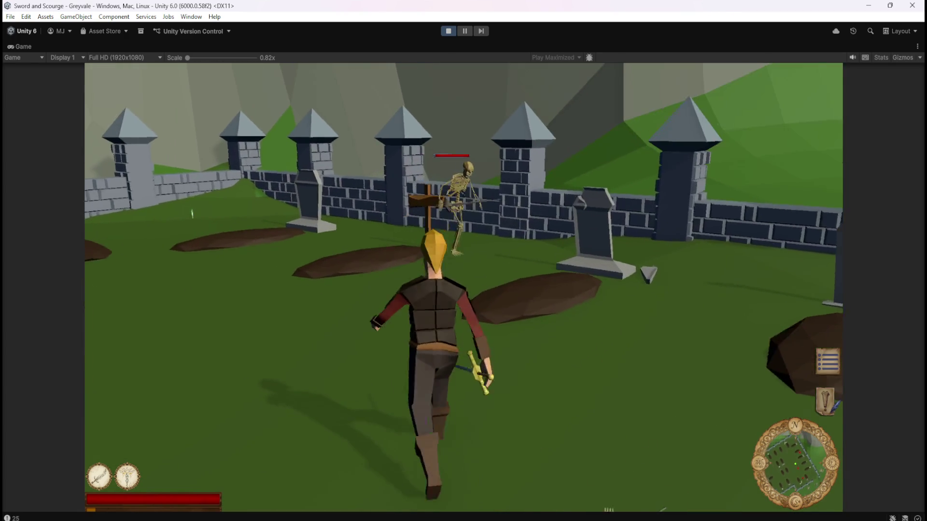
{"action": "key", "text": "w"}
{"action": "key", "text": "w"}
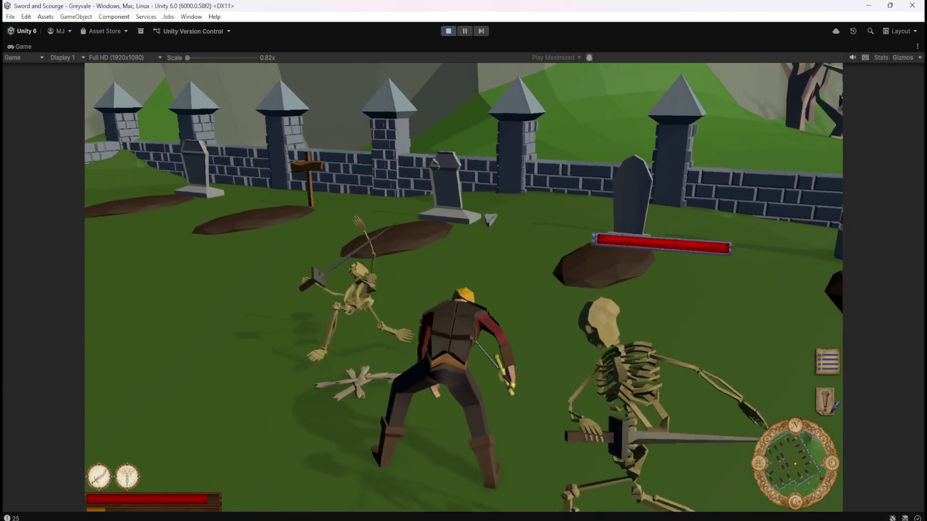
{"action": "key", "text": "w"}
{"action": "key", "text": "w"}
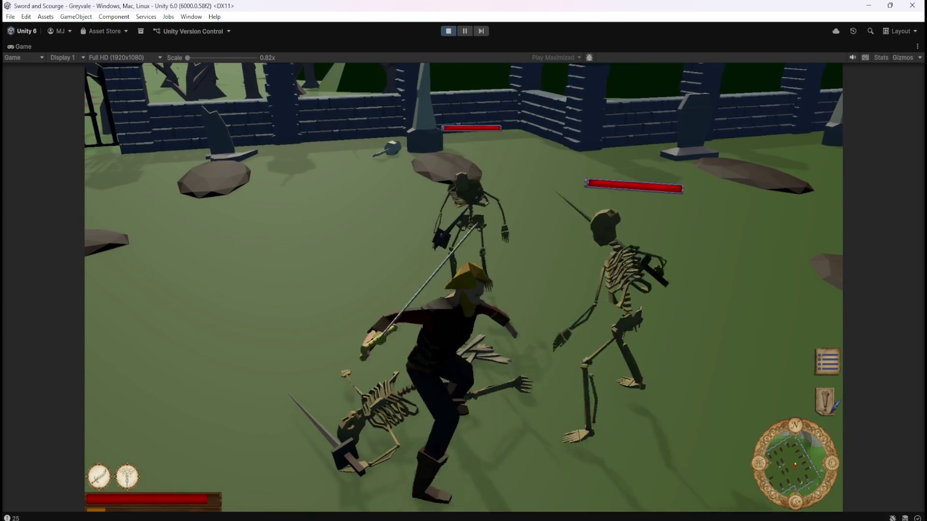
{"action": "key", "text": "1"}
{"action": "key", "text": "w"}
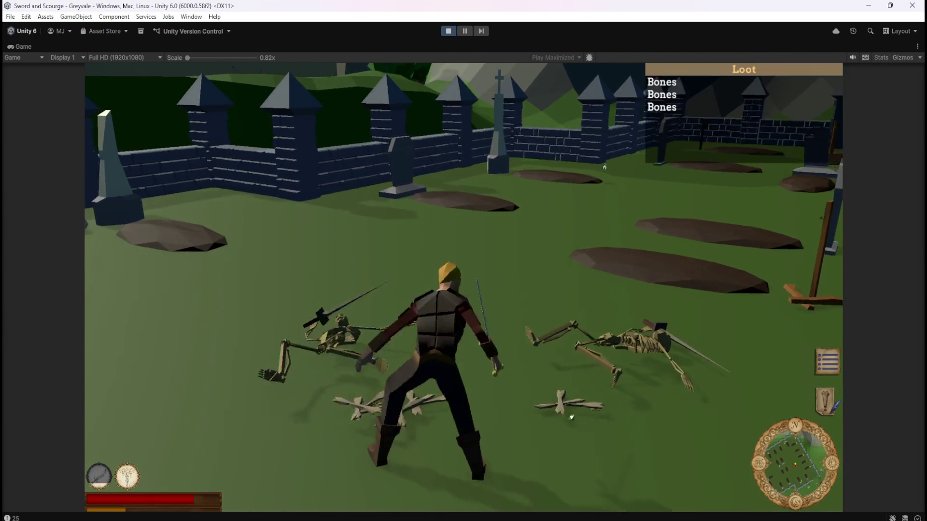
- Reposition the hero among the graves, swinging the sword and casting the area ability
{"action": "key", "text": "s"}
{"action": "key", "text": "s"}
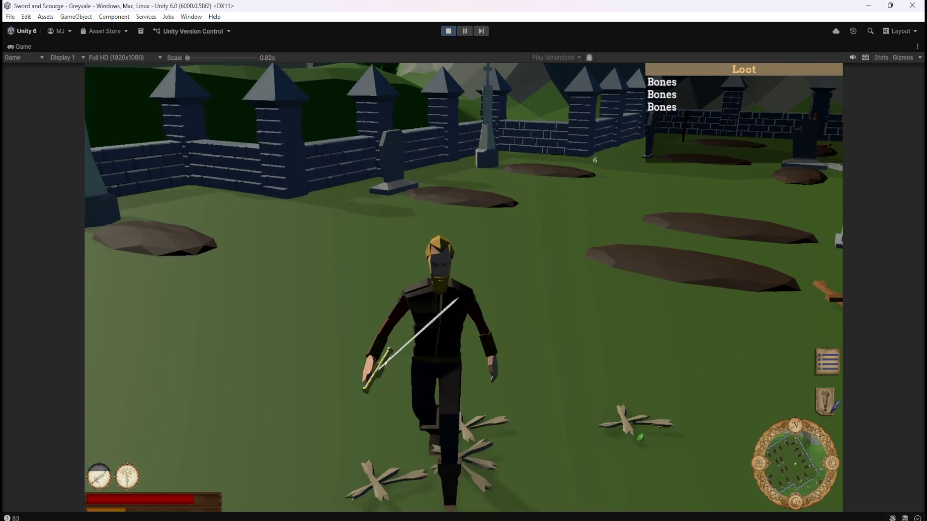
{"action": "key", "text": "a"}
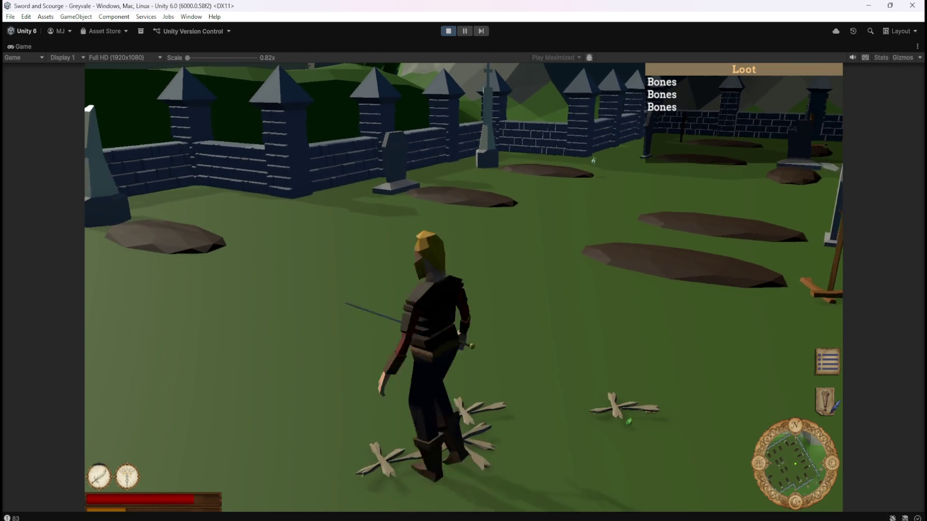
{"action": "key", "text": "w"}
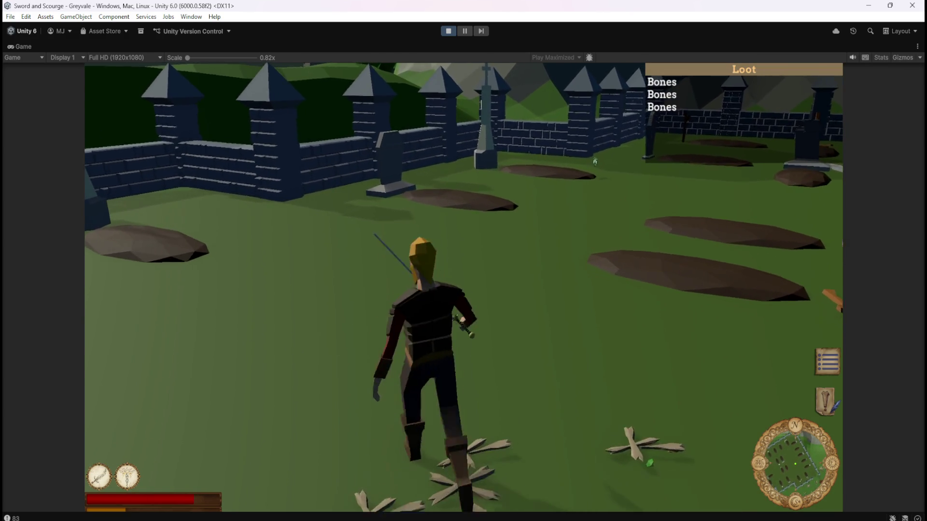
{"action": "left_click", "coordinate": [594, 162]}
{"action": "key", "text": "a"}
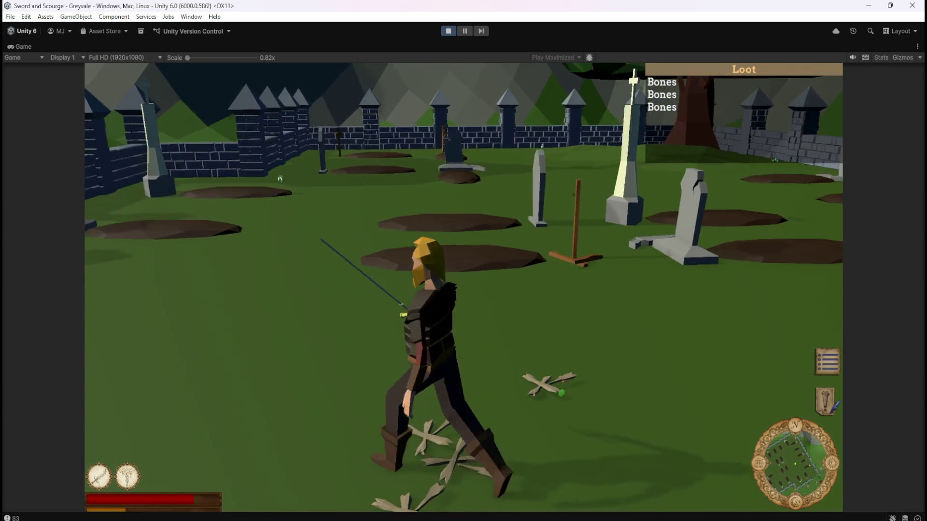
{"action": "key", "text": "2"}
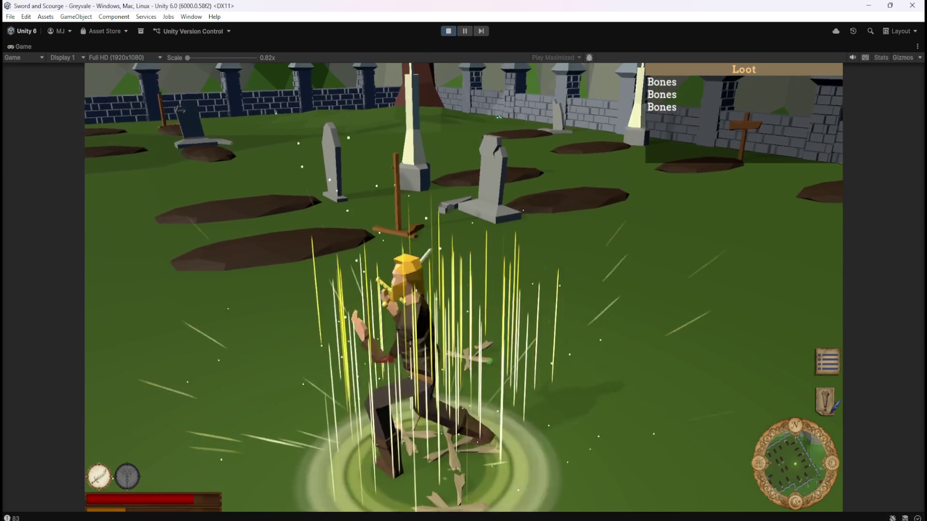
- Walk the hero back and forth over the scattered bone piles to face the skeletons
{"action": "key", "text": "a"}
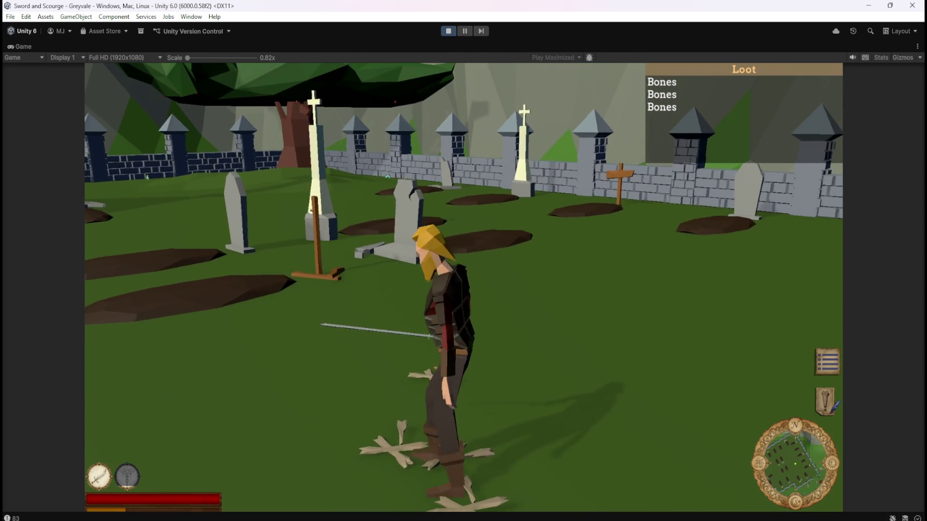
{"action": "key", "text": "s"}
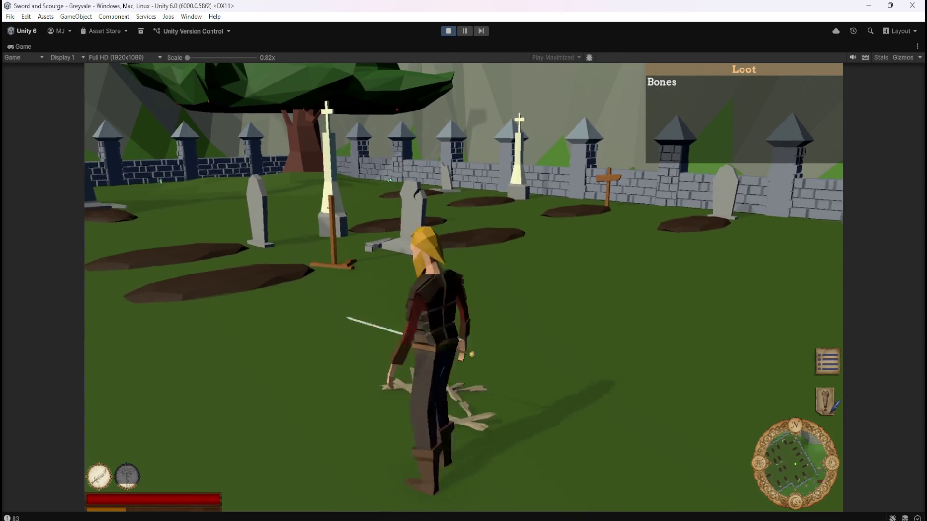
{"action": "key", "text": "w"}
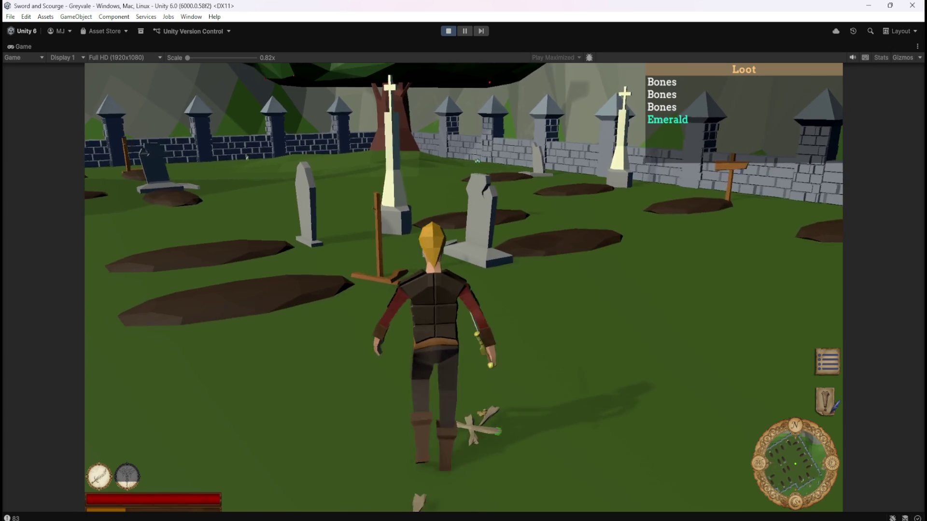
{"action": "key", "text": "s"}
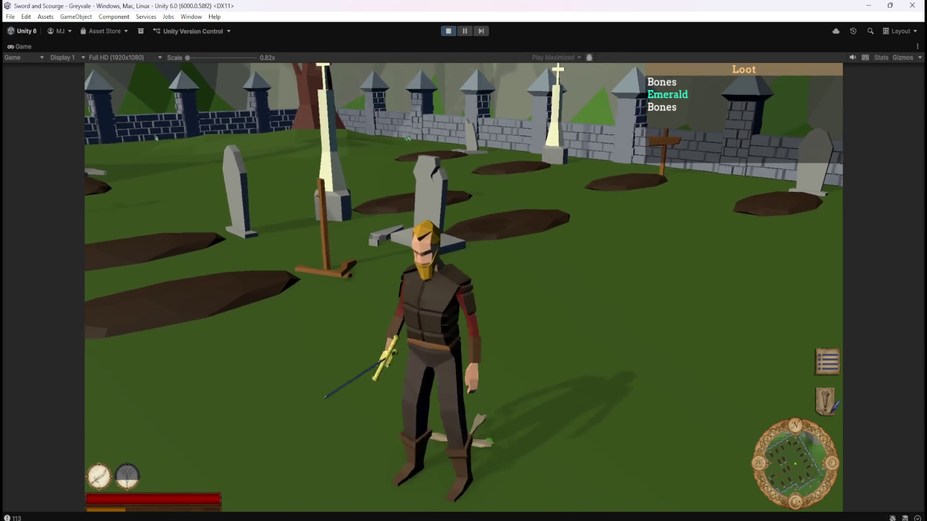
{"action": "key", "text": "w"}
{"action": "key", "text": "s"}
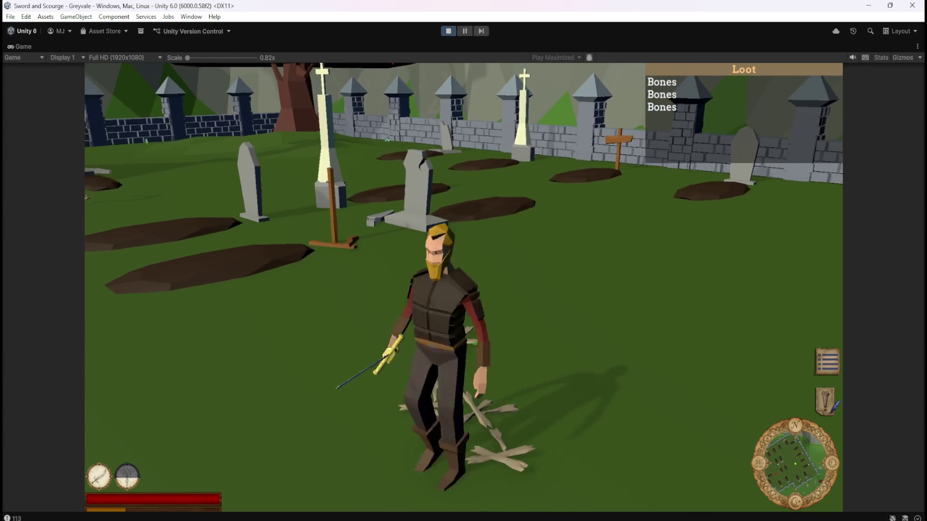
{"action": "key", "text": "w"}
{"action": "key", "text": "s"}
{"action": "key", "text": "d"}
{"action": "key", "text": "w"}
{"action": "key", "text": "s"}
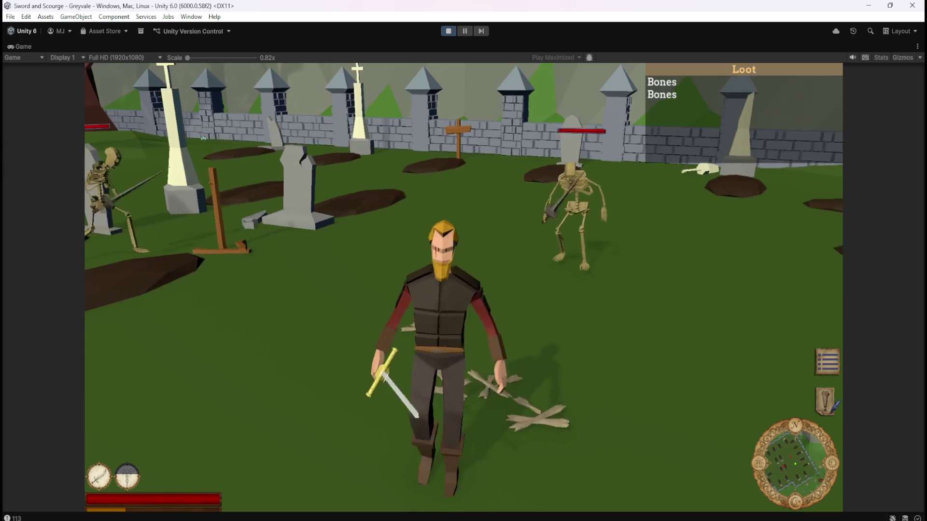
- Kill the approaching skeletons until Topaz, Emerald and three Bones fill the Loot list
{"action": "key", "text": "w"}
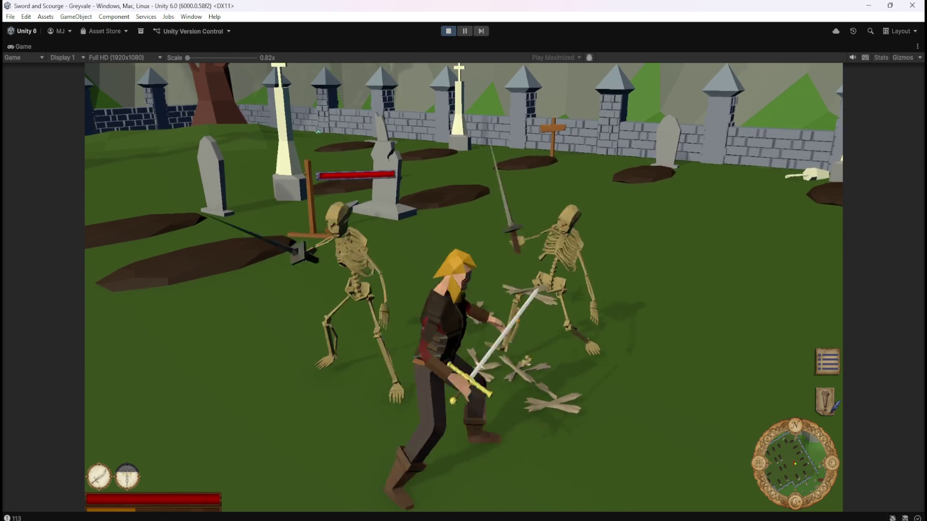
{"action": "key", "text": "w"}
{"action": "key", "text": "w"}
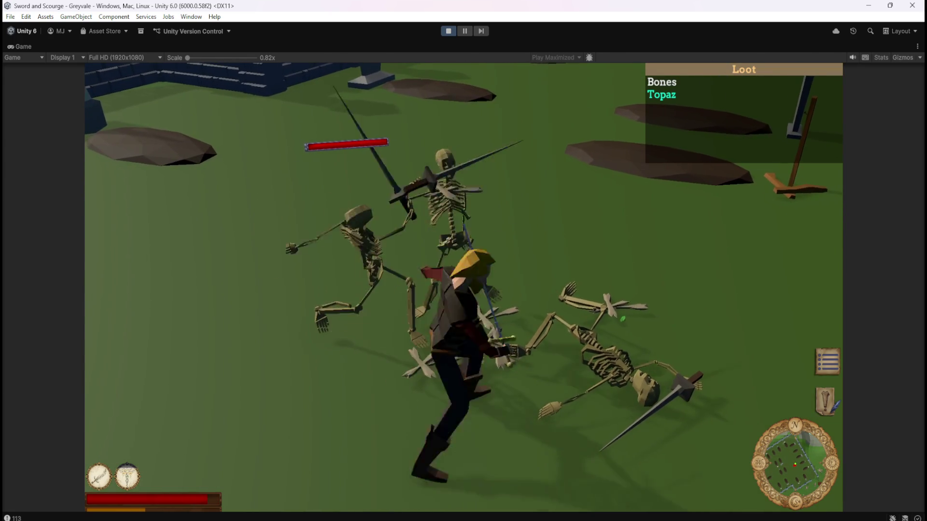
{"action": "key", "text": "w"}
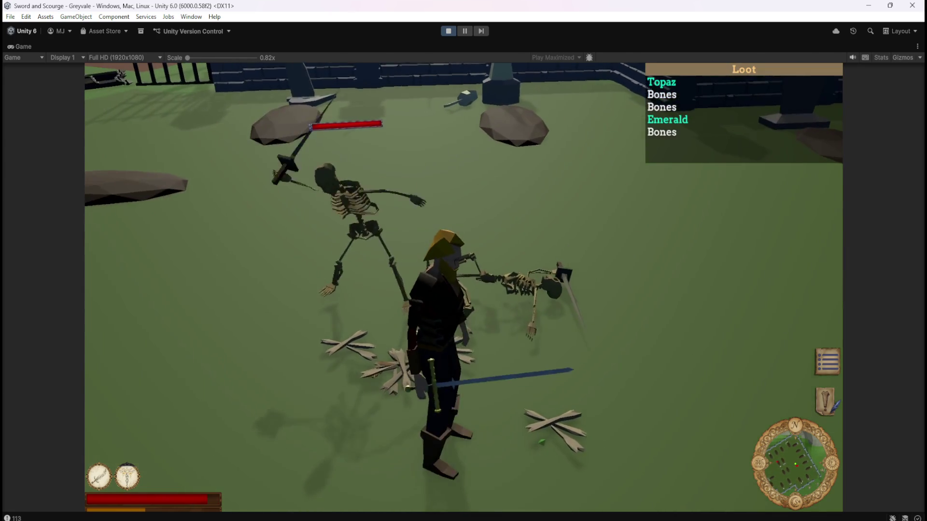
{"action": "key", "text": "w"}
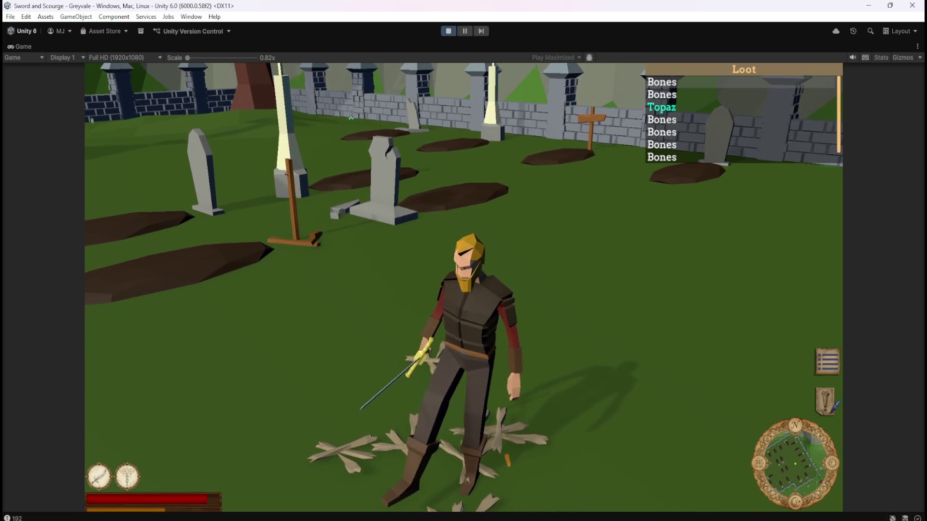
- Scroll down the Loot list showing Topaz among six Bones
{"action": "scroll", "coordinate": [743, 120], "scroll_direction": "down", "scroll_amount": 1}
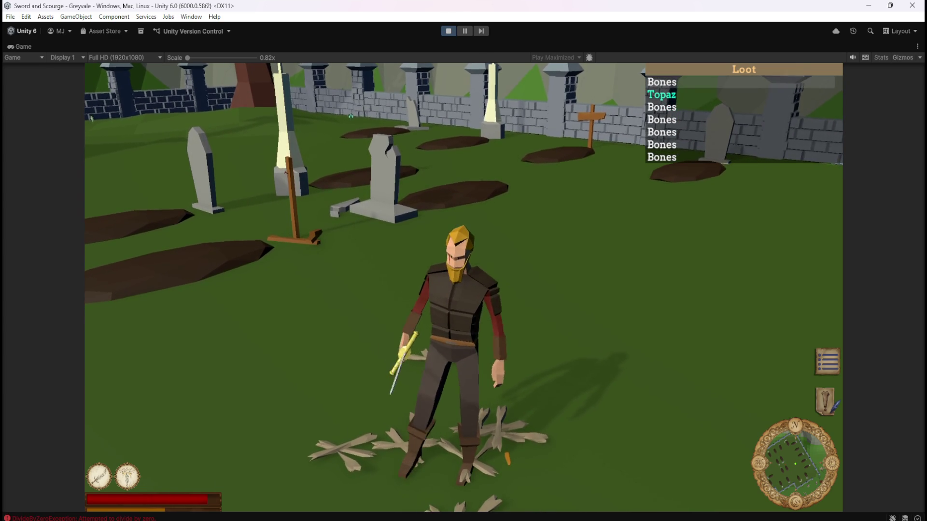
- Move the loot selection down and up the list, checking it stays in view
{"action": "key", "text": "Down"}
{"action": "key", "text": "Down"}
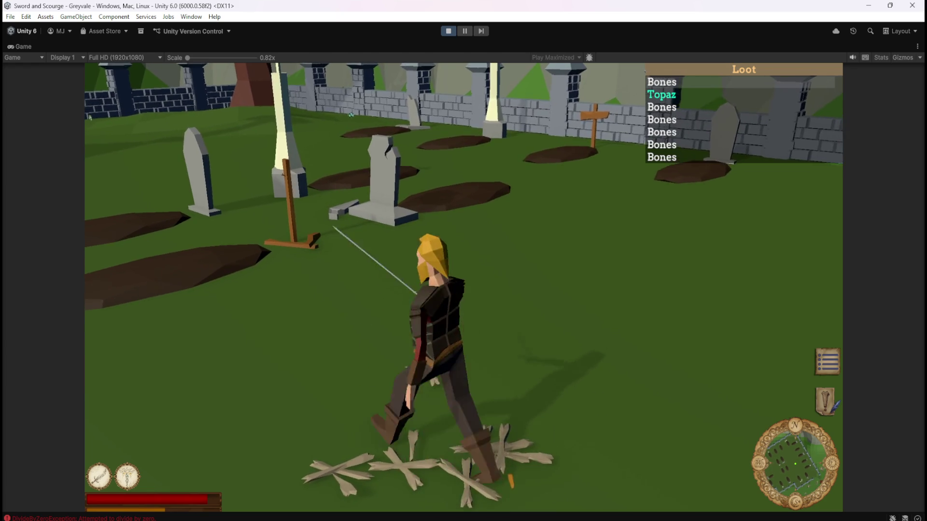
{"action": "scroll", "coordinate": [743, 120], "scroll_direction": "down", "scroll_amount": 1}
{"action": "key", "text": "Up"}
{"action": "key", "text": "Up"}
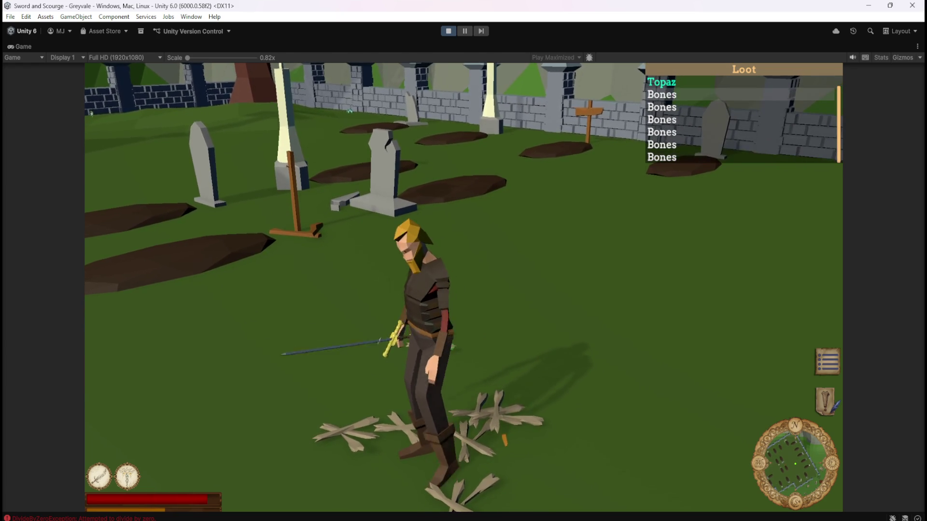
{"action": "key", "text": "Up"}
{"action": "key", "text": "Down"}
{"action": "key", "text": "Down"}
{"action": "key", "text": "Down"}
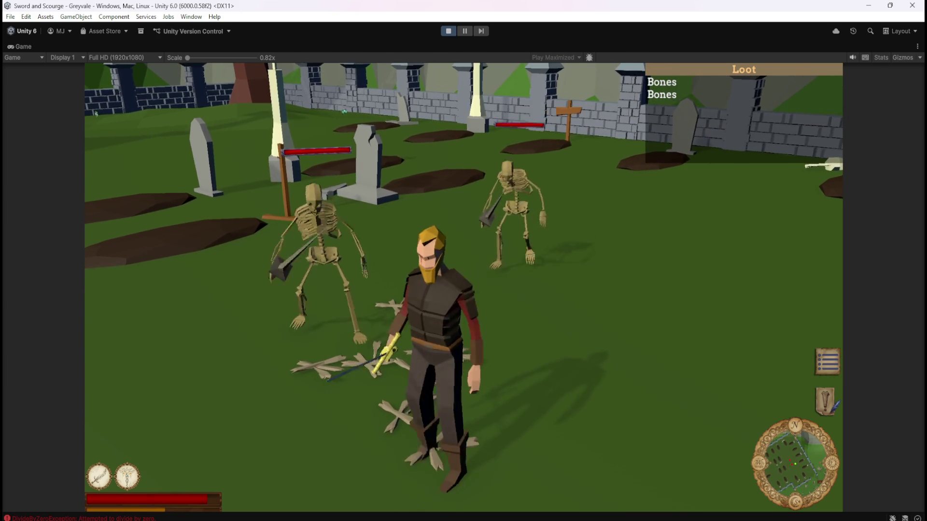
- Knock down skeletons with the sword skill and green area spell, then take a Bones item
{"action": "key", "text": "1"}
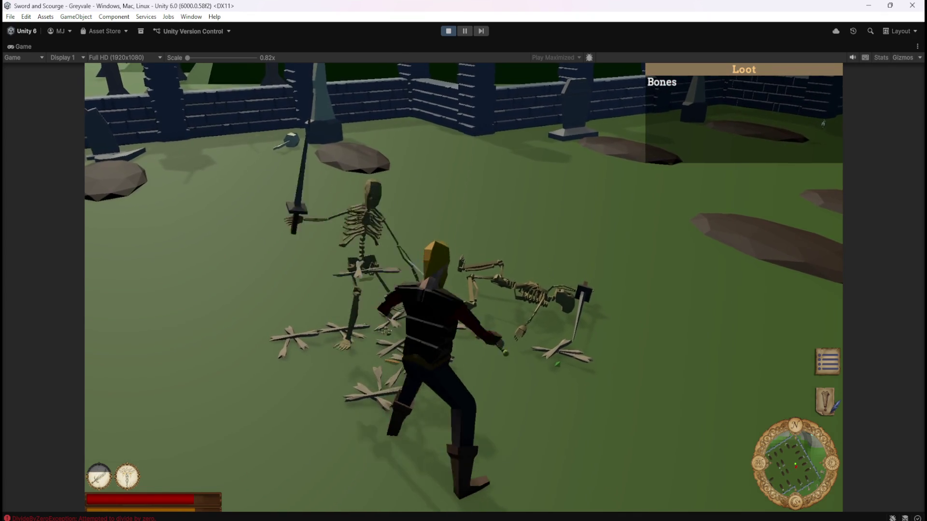
{"action": "key", "text": "2"}
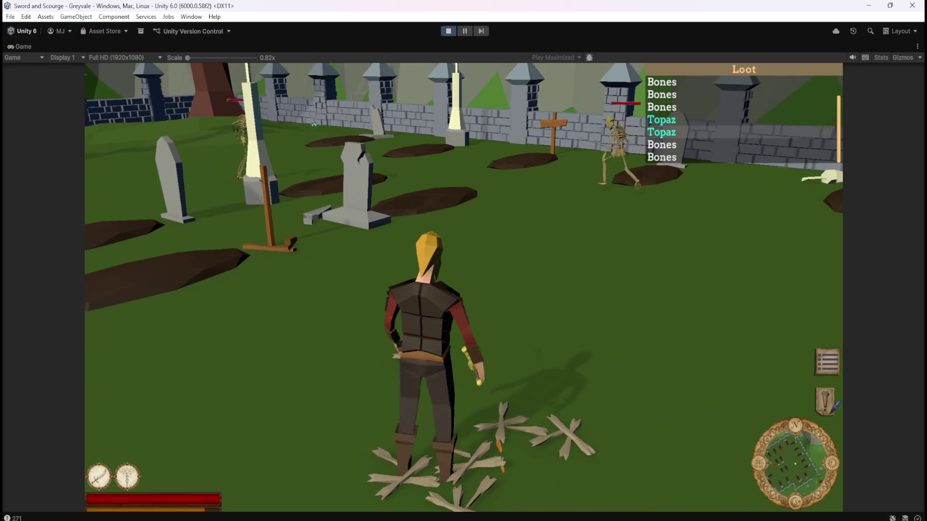
{"action": "left_click", "coordinate": [661, 107]}
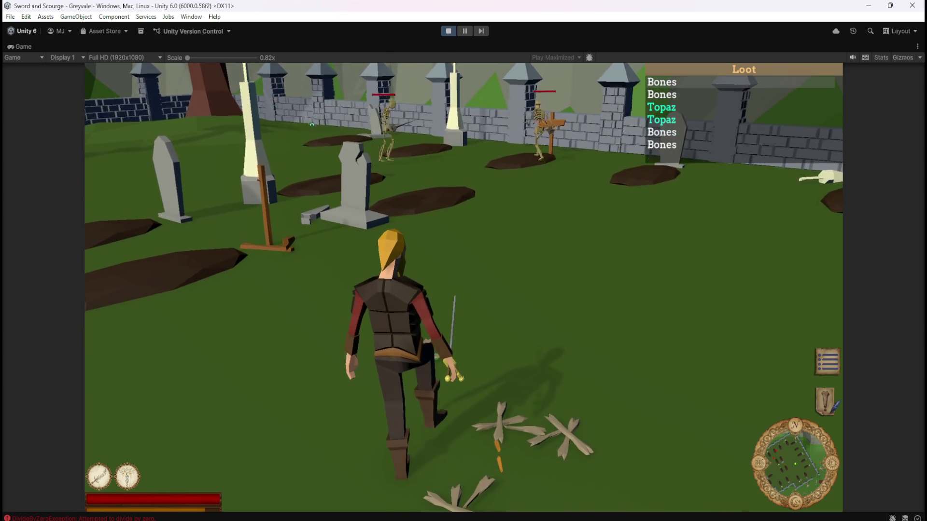
- Take three more Bones items from the Loot list
{"action": "left_click", "coordinate": [661, 131]}
{"action": "left_click", "coordinate": [661, 119]}
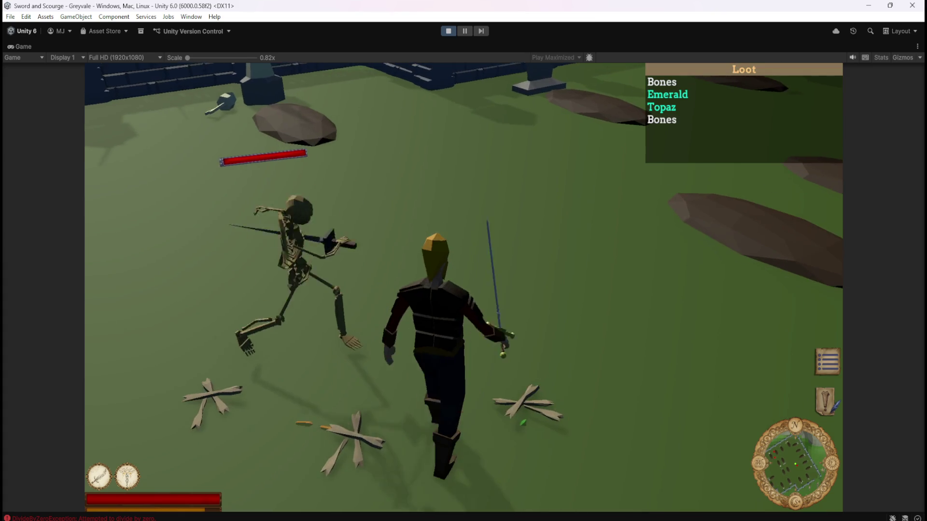
{"action": "left_click", "coordinate": [661, 119]}
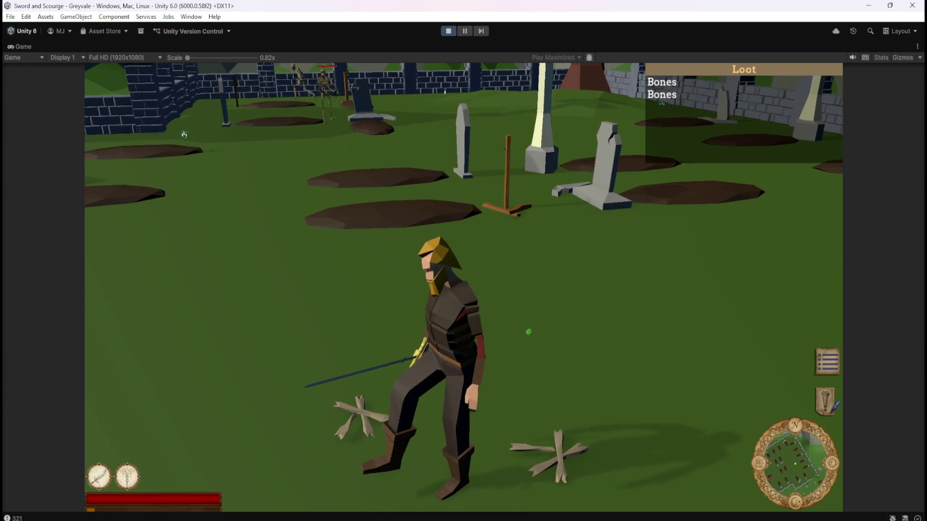
- Pause the game with Esc and exit play mode back to the editor
{"action": "key", "text": "w"}
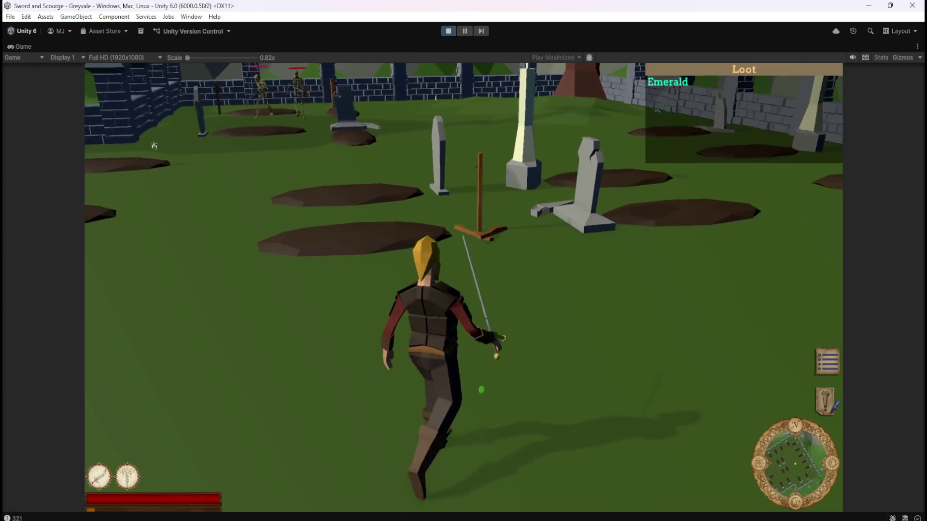
{"action": "key", "text": "s"}
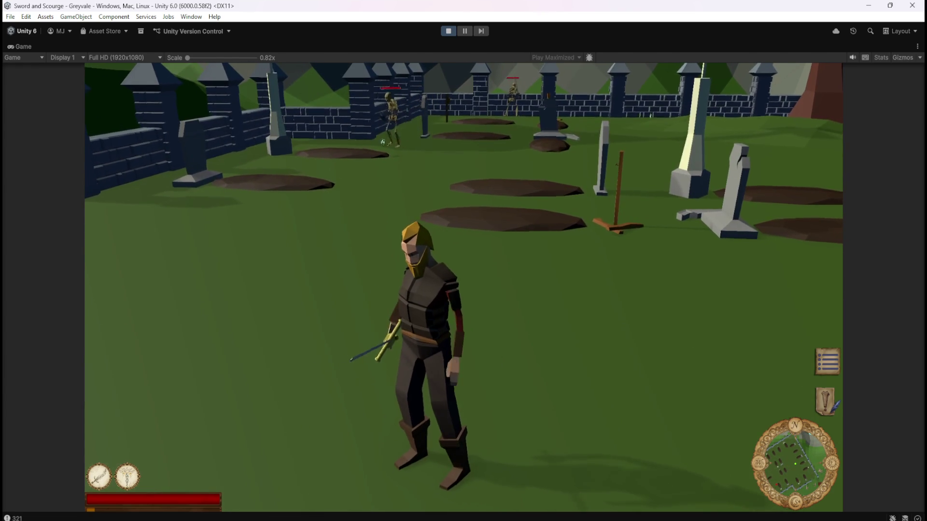
{"action": "key", "text": "Escape"}
{"action": "left_click", "coordinate": [446, 31]}
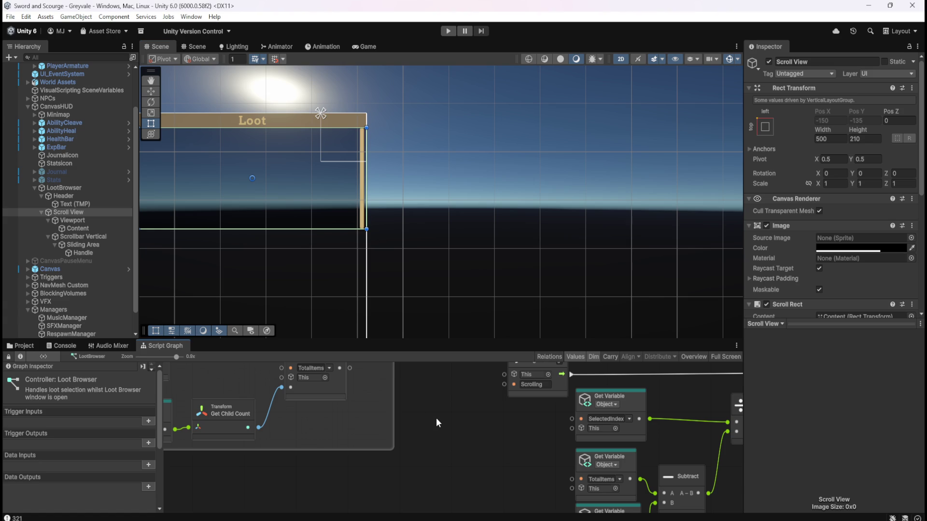
- Maximize the Script Graph and shift the Scrollbar Set Value and Get Variable nodes slightly left
{"action": "key", "text": "shift+space"}
{"action": "mouse_move", "coordinate": [824, 375]}
{"action": "left_mouse_down"}
{"action": "mouse_move", "coordinate": [566, 395]}
{"action": "mouse_move", "coordinate": [608, 393]}
{"action": "left_mouse_up"}
{"action": "left_click_drag", "start_coordinate": [725, 199], "coordinate": [854, 283]}
{"action": "left_click_drag", "start_coordinate": [832, 247], "coordinate": [820, 246]}
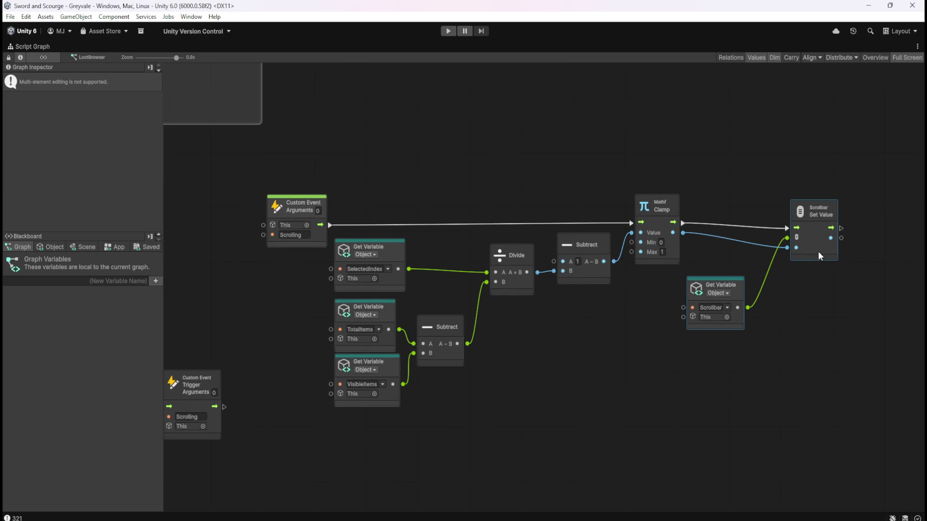
{"action": "left_click", "coordinate": [795, 293]}
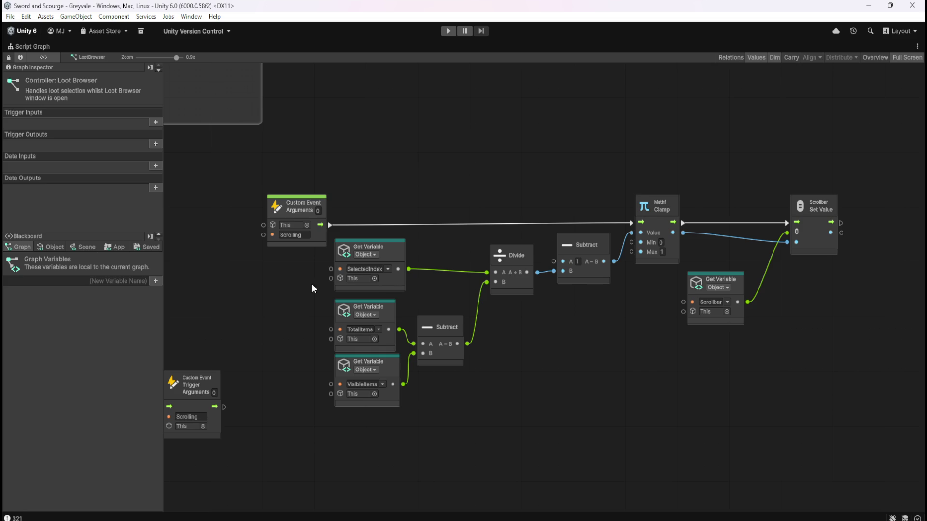
{"action": "mouse_move", "coordinate": [294, 293]}
{"action": "left_mouse_down"}
{"action": "mouse_move", "coordinate": [794, 286]}
{"action": "mouse_move", "coordinate": [529, 274]}
{"action": "mouse_move", "coordinate": [377, 283]}
{"action": "mouse_move", "coordinate": [674, 294]}
{"action": "mouse_move", "coordinate": [488, 269]}
{"action": "mouse_move", "coordinate": [516, 296]}
{"action": "mouse_move", "coordinate": [634, 287]}
{"action": "left_mouse_up"}
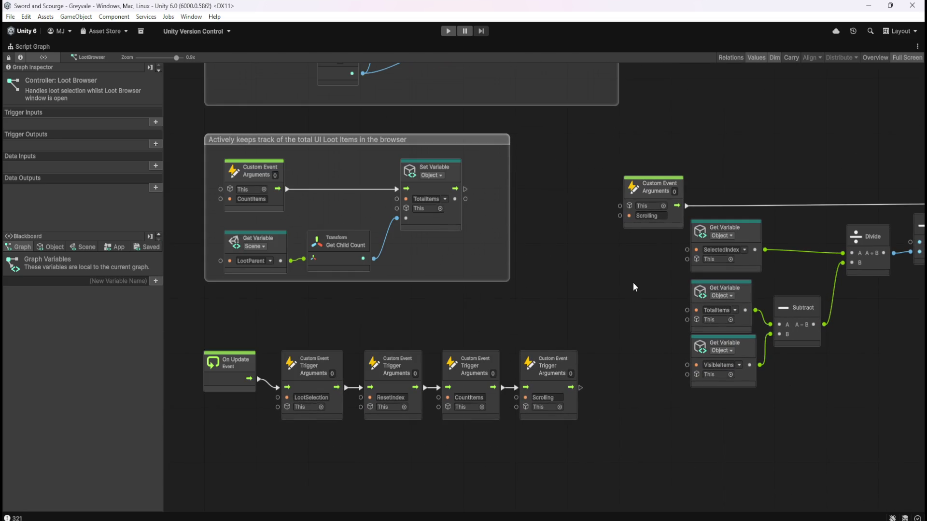
- Show the Object variables in the Blackboard and centre the Scrolling event chain in view
{"action": "left_click", "coordinate": [55, 247]}
{"action": "mouse_move", "coordinate": [618, 303]}
{"action": "left_mouse_down"}
{"action": "mouse_move", "coordinate": [462, 293]}
{"action": "mouse_move", "coordinate": [630, 426]}
{"action": "mouse_move", "coordinate": [420, 306]}
{"action": "left_mouse_up"}
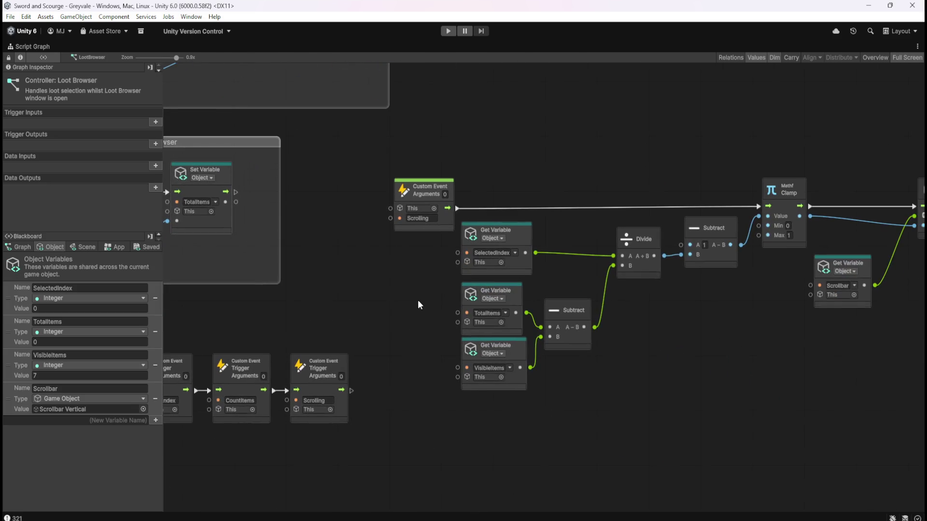
{"action": "mouse_move", "coordinate": [747, 356]}
{"action": "left_mouse_down"}
{"action": "mouse_move", "coordinate": [659, 351]}
{"action": "mouse_move", "coordinate": [594, 304]}
{"action": "mouse_move", "coordinate": [597, 326]}
{"action": "left_mouse_up"}
- Move all the Scrolling chain nodes slightly lower on the canvas
{"action": "mouse_move", "coordinate": [252, 133]}
{"action": "left_mouse_down"}
{"action": "mouse_move", "coordinate": [841, 381]}
{"action": "mouse_move", "coordinate": [855, 402]}
{"action": "left_mouse_up"}
{"action": "left_click_drag", "start_coordinate": [725, 210], "coordinate": [814, 214]}
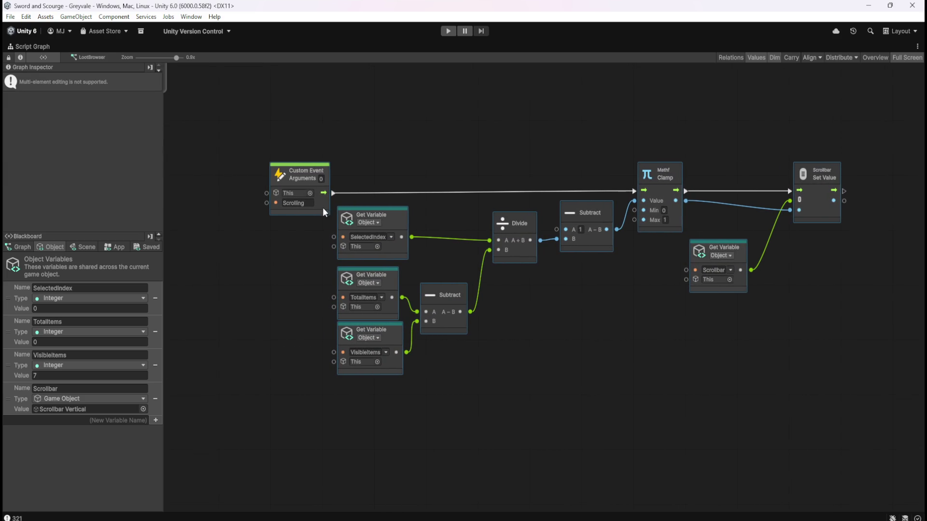
{"action": "left_click_drag", "start_coordinate": [323, 205], "coordinate": [322, 216]}
- Group the Scrolling chain nodes, titled 'Controls the movement of the SCROLLBAR within the Loot Browser interface'
{"action": "left_click", "coordinate": [243, 163]}
{"action": "left_click_drag", "start_coordinate": [245, 151], "coordinate": [874, 404]}
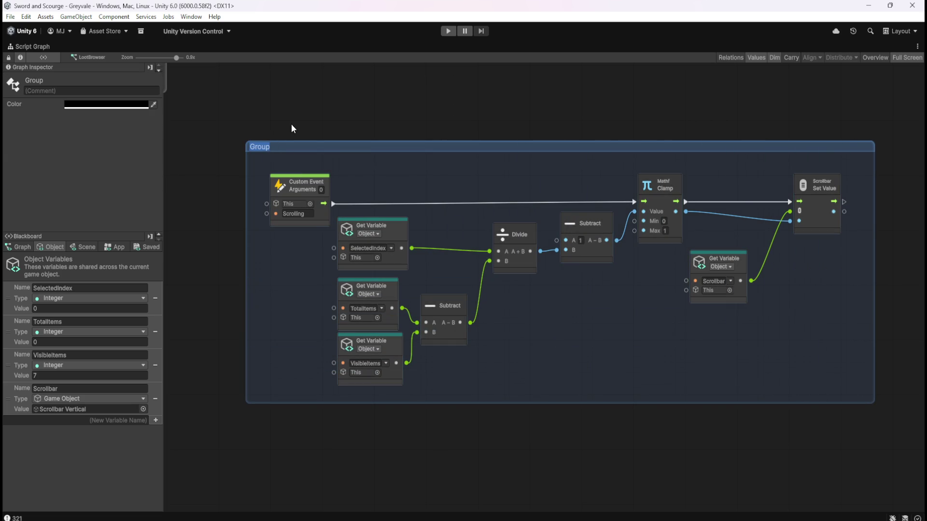
{"action": "type", "text": "Handles"}
{"action": "type", "text": " th"}
{"action": "key", "text": "BackSpace"}
{"action": "key", "text": "BackSpace"}
{"action": "key", "text": "BackSpace"}
{"action": "type", "text": "Moves th"}
{"action": "type", "text": "e"}
{"action": "key", "text": "BackSpace"}
{"action": "key", "text": "BackSpace"}
{"action": "key", "text": "BackSpace"}
{"action": "type", "text": "Controls"}
{"action": "type", "text": " the movement of "}
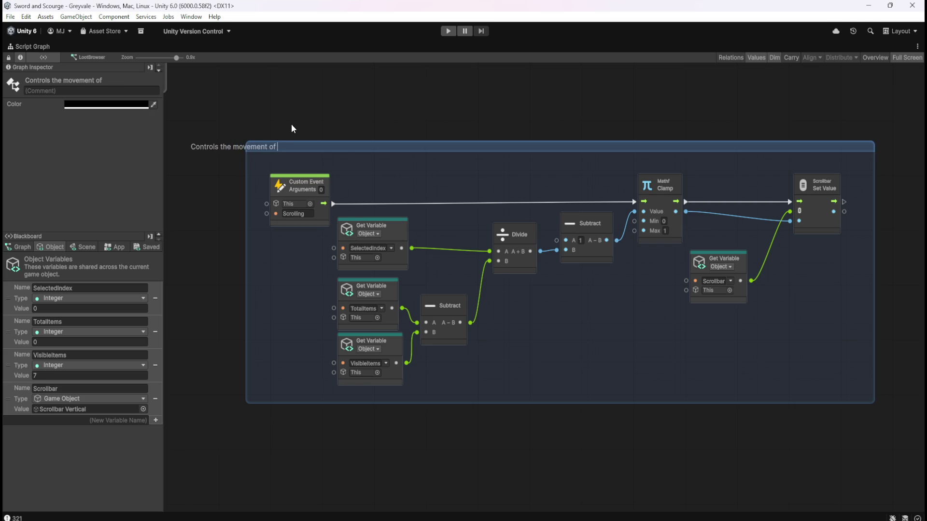
{"action": "type", "text": "the SCROLLBA"}
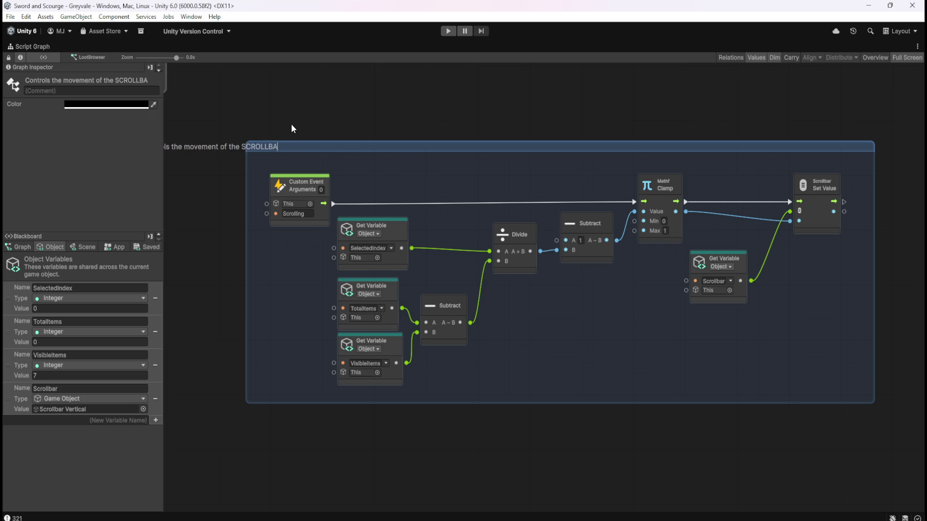
{"action": "type", "text": "R within the "}
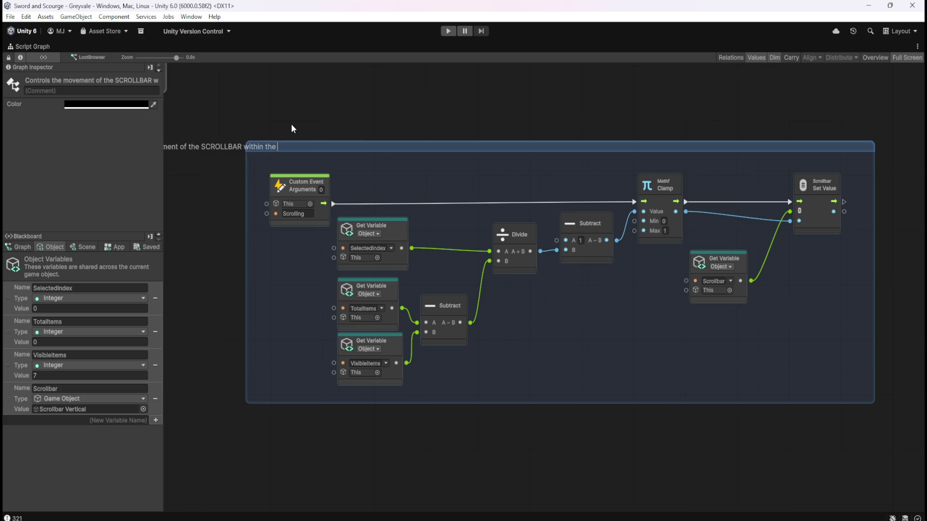
{"action": "type", "text": "Loot Br"}
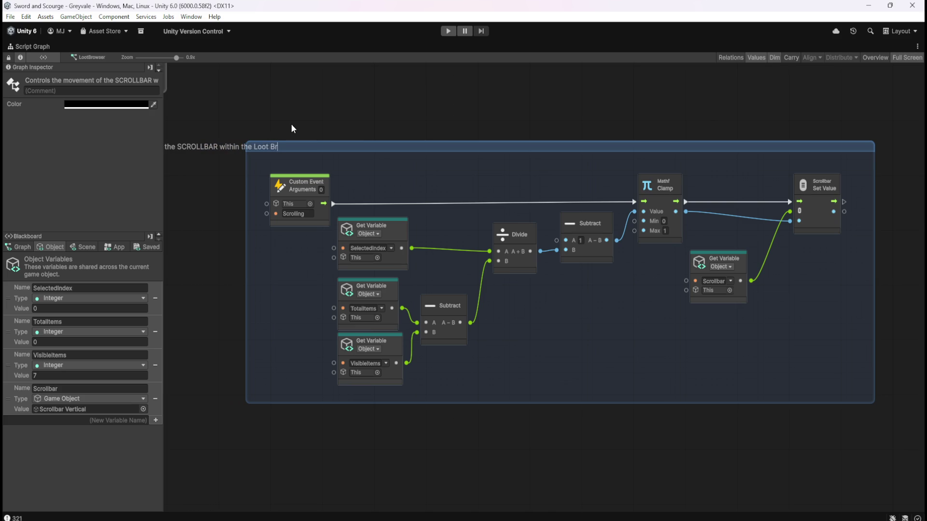
{"action": "type", "text": "owser int"}
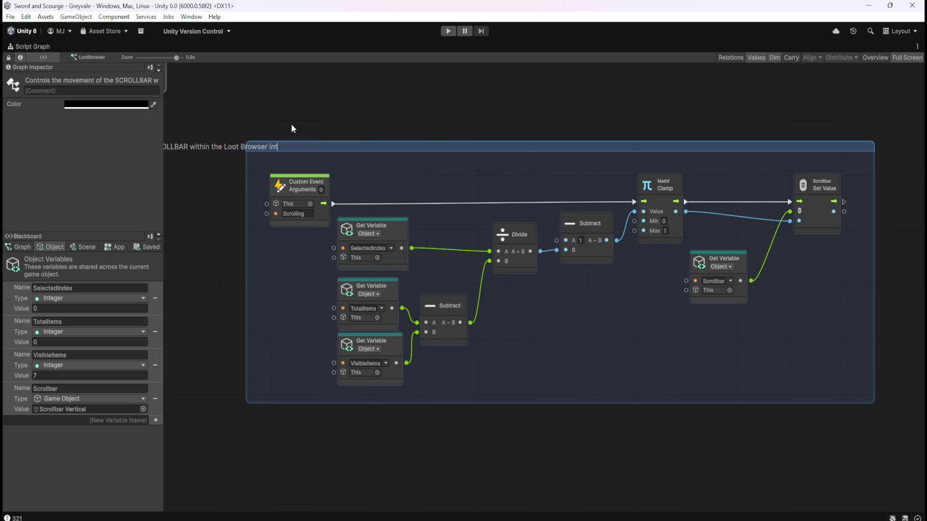
{"action": "type", "text": "erface"}
{"action": "left_click", "coordinate": [291, 128]}
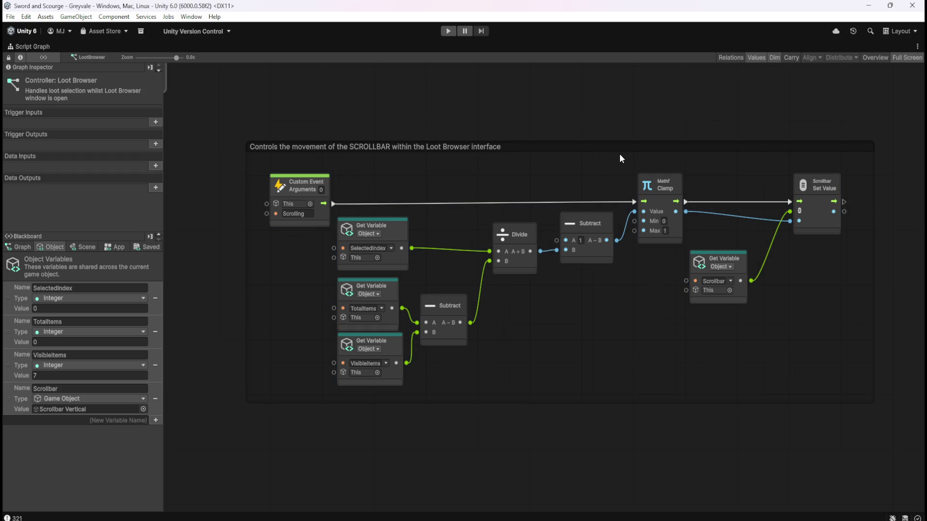
- Try a red colour on the SCROLLBAR group, then set it back to white
{"action": "left_click", "coordinate": [336, 161]}
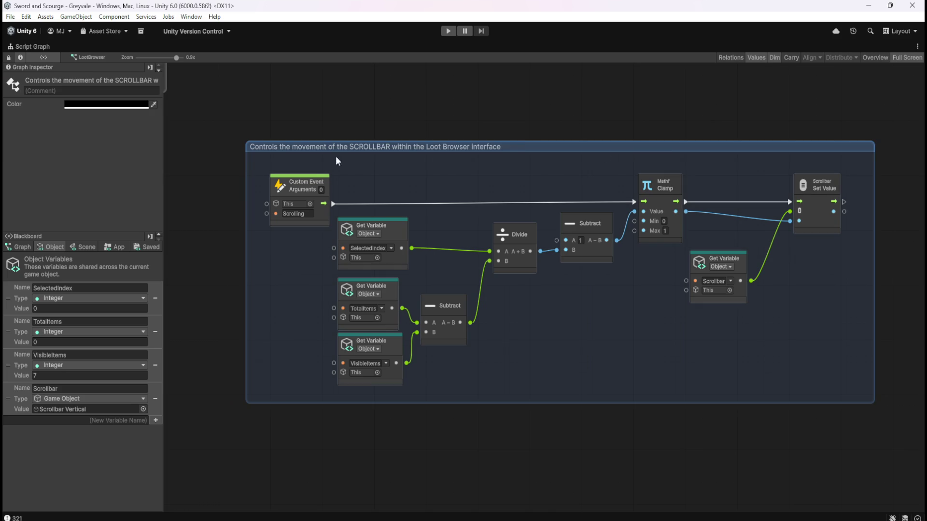
{"action": "left_click", "coordinate": [139, 105]}
{"action": "left_click", "coordinate": [177, 182]}
{"action": "left_click_drag", "start_coordinate": [178, 183], "coordinate": [82, 111]}
{"action": "left_click", "coordinate": [493, 136]}
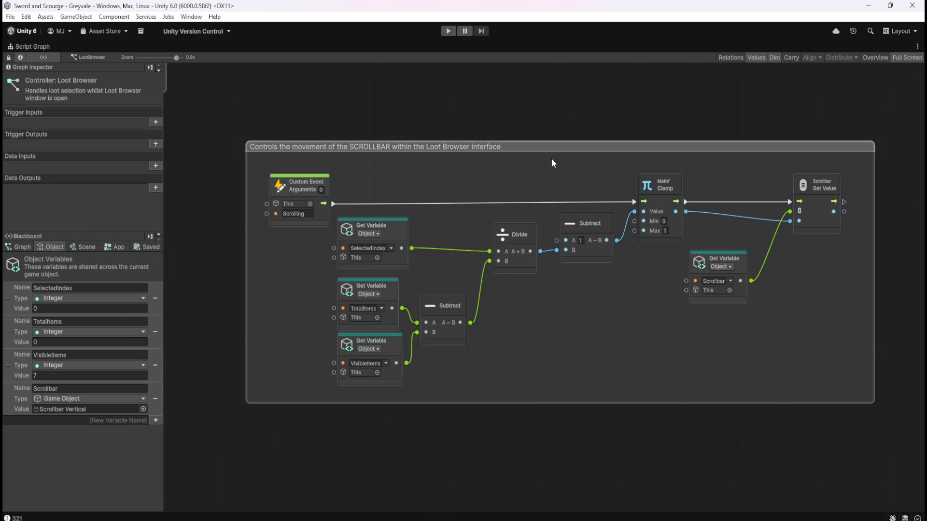
- Move the five On Update chain nodes down to the bottom of the graph
{"action": "scroll", "coordinate": [745, 213], "scroll_direction": "down", "scroll_amount": 4}
{"action": "scroll", "coordinate": [376, 279], "scroll_direction": "up", "scroll_amount": 3}
{"action": "left_click_drag", "start_coordinate": [246, 254], "coordinate": [531, 353]}
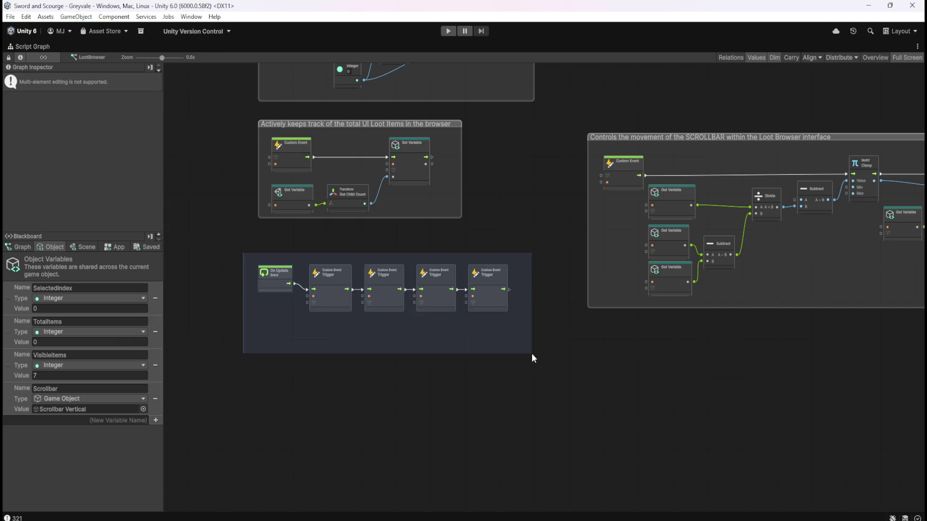
{"action": "scroll", "coordinate": [357, 328], "scroll_direction": "up", "scroll_amount": 2}
{"action": "left_click_drag", "start_coordinate": [363, 270], "coordinate": [382, 470]}
{"action": "scroll", "coordinate": [474, 219], "scroll_direction": "down", "scroll_amount": 5}
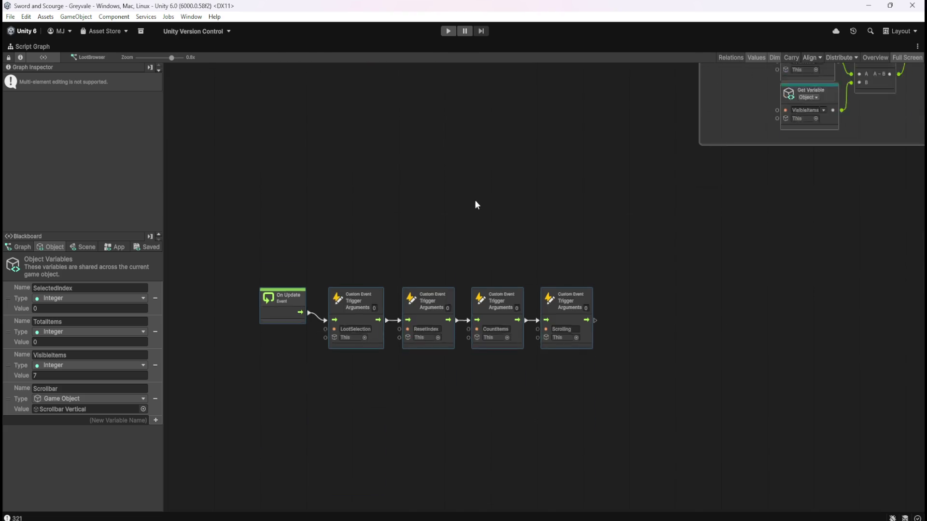
{"action": "mouse_move", "coordinate": [356, 302]}
{"action": "left_mouse_down"}
{"action": "mouse_move", "coordinate": [366, 404]}
{"action": "mouse_move", "coordinate": [370, 396]}
{"action": "left_mouse_up"}
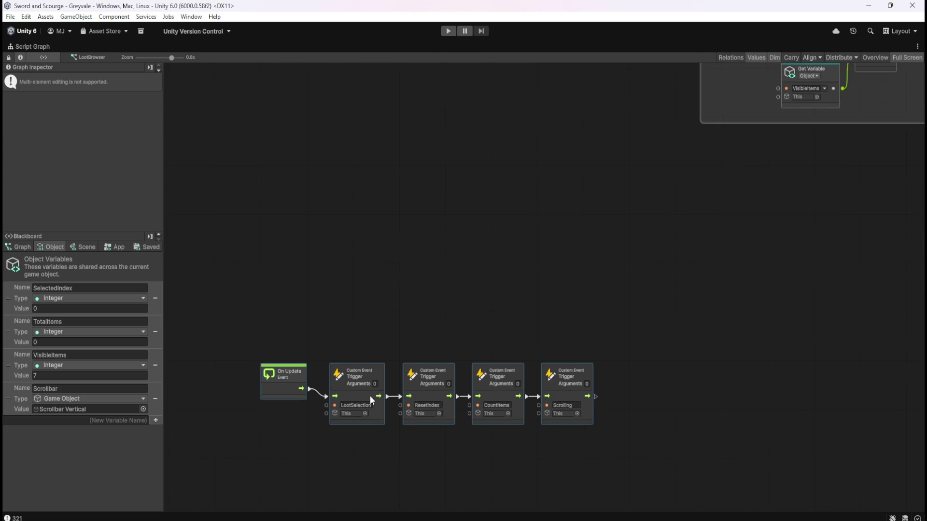
{"action": "left_click", "coordinate": [552, 218]}
- Place the SCROLLBAR group directly beneath the Loot Items tracking group
{"action": "left_click_drag", "start_coordinate": [552, 219], "coordinate": [430, 346]}
{"action": "scroll", "coordinate": [447, 294], "scroll_direction": "up", "scroll_amount": 1}
{"action": "mouse_move", "coordinate": [441, 213]}
{"action": "left_mouse_down"}
{"action": "mouse_move", "coordinate": [497, 252]}
{"action": "mouse_move", "coordinate": [516, 253]}
{"action": "left_mouse_up"}
{"action": "mouse_move", "coordinate": [899, 109]}
{"action": "left_mouse_down"}
{"action": "mouse_move", "coordinate": [629, 223]}
{"action": "mouse_move", "coordinate": [495, 252]}
{"action": "mouse_move", "coordinate": [474, 242]}
{"action": "mouse_move", "coordinate": [476, 231]}
{"action": "left_mouse_up"}
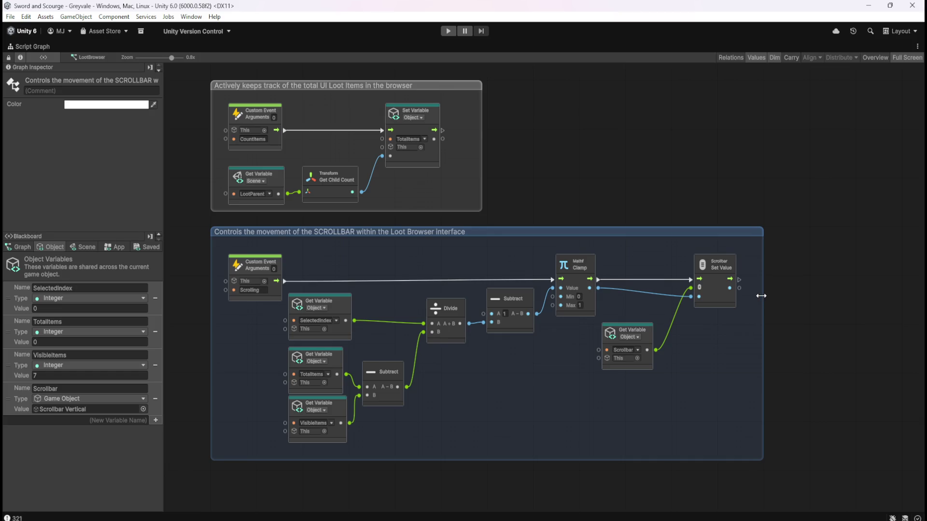
- Raise the On Update event chain up closer to the comment groups
{"action": "left_click", "coordinate": [650, 159]}
{"action": "left_click_drag", "start_coordinate": [650, 159], "coordinate": [700, 294]}
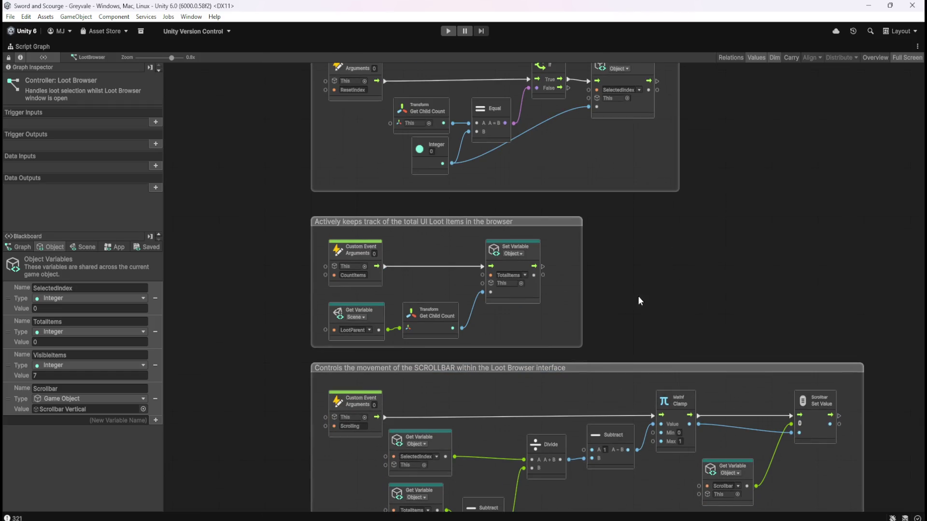
{"action": "scroll", "coordinate": [628, 304], "scroll_direction": "down", "scroll_amount": 4}
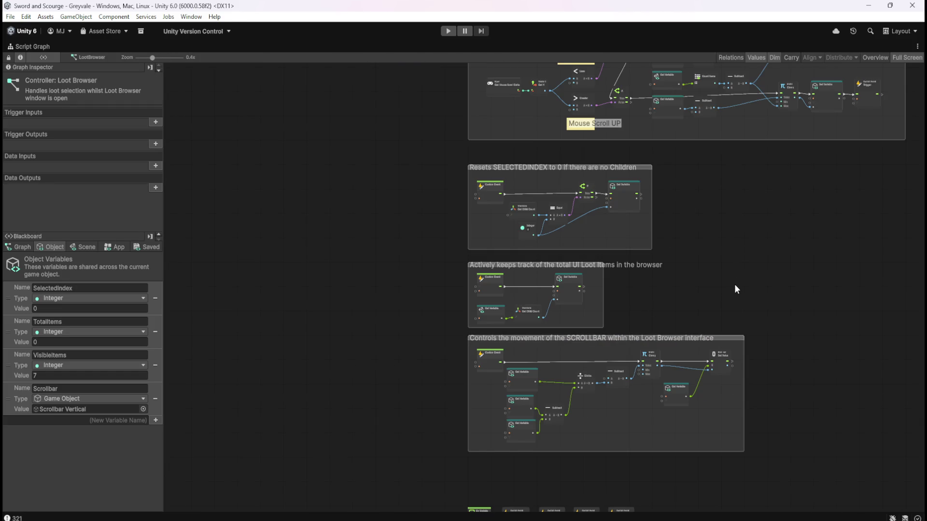
{"action": "mouse_move", "coordinate": [735, 285]}
{"action": "left_mouse_down"}
{"action": "mouse_move", "coordinate": [726, 192]}
{"action": "mouse_move", "coordinate": [682, 314]}
{"action": "mouse_move", "coordinate": [728, 104]}
{"action": "left_mouse_up"}
{"action": "scroll", "coordinate": [615, 331], "scroll_direction": "up", "scroll_amount": 4}
{"action": "left_click_drag", "start_coordinate": [249, 252], "coordinate": [667, 396]}
{"action": "scroll", "coordinate": [367, 301], "scroll_direction": "up", "scroll_amount": 2}
{"action": "left_click_drag", "start_coordinate": [339, 313], "coordinate": [325, 248]}
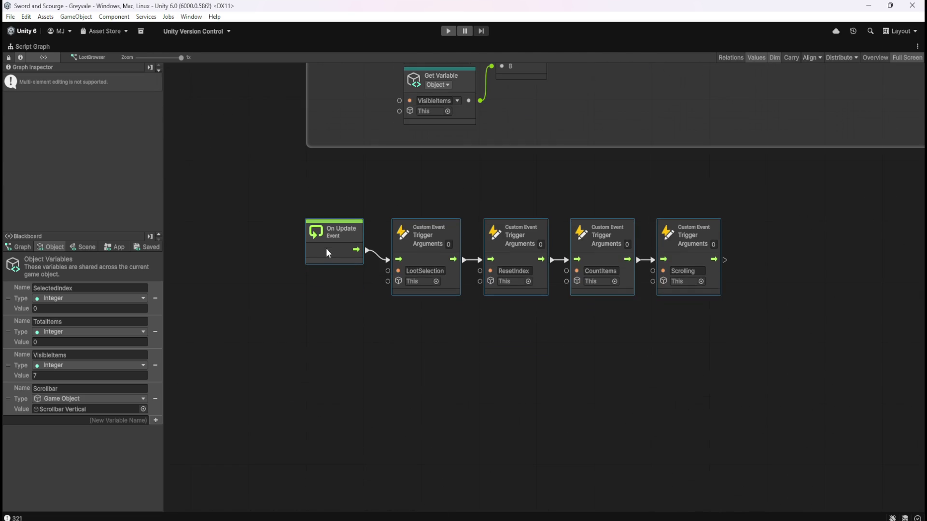
{"action": "left_click", "coordinate": [369, 352]}
- Review all the comment groups, then restore the Script Graph to its docked layout
{"action": "scroll", "coordinate": [492, 290], "scroll_direction": "down", "scroll_amount": 5}
{"action": "left_click_drag", "start_coordinate": [614, 226], "coordinate": [688, 353]}
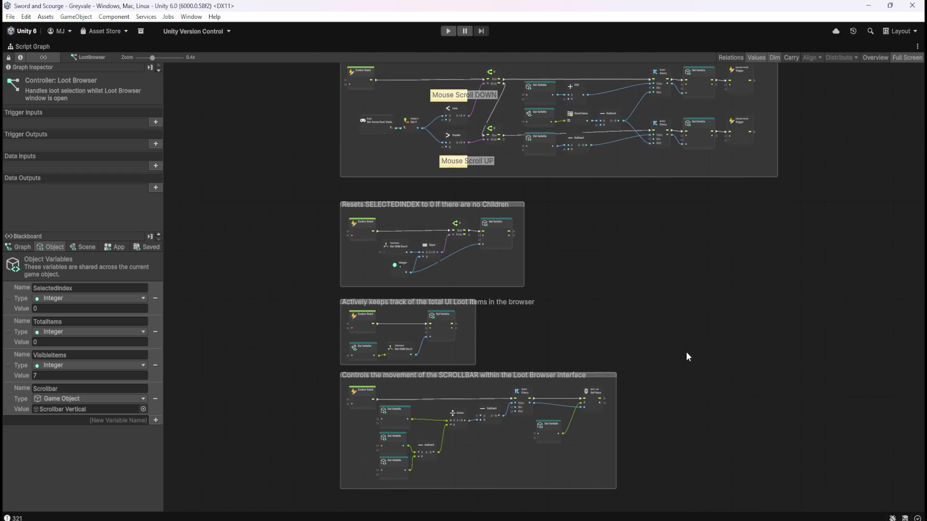
{"action": "scroll", "coordinate": [657, 357], "scroll_direction": "up", "scroll_amount": 5}
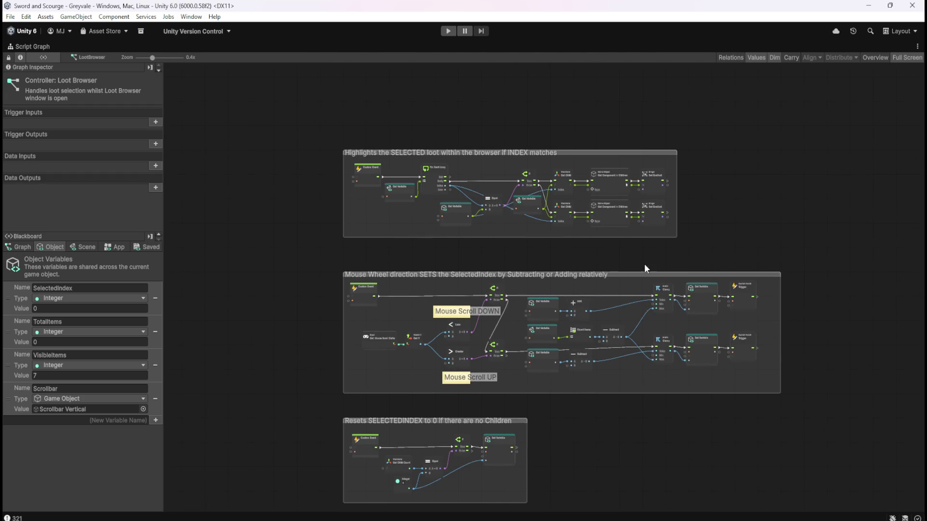
{"action": "scroll", "coordinate": [624, 263], "scroll_direction": "down", "scroll_amount": 4}
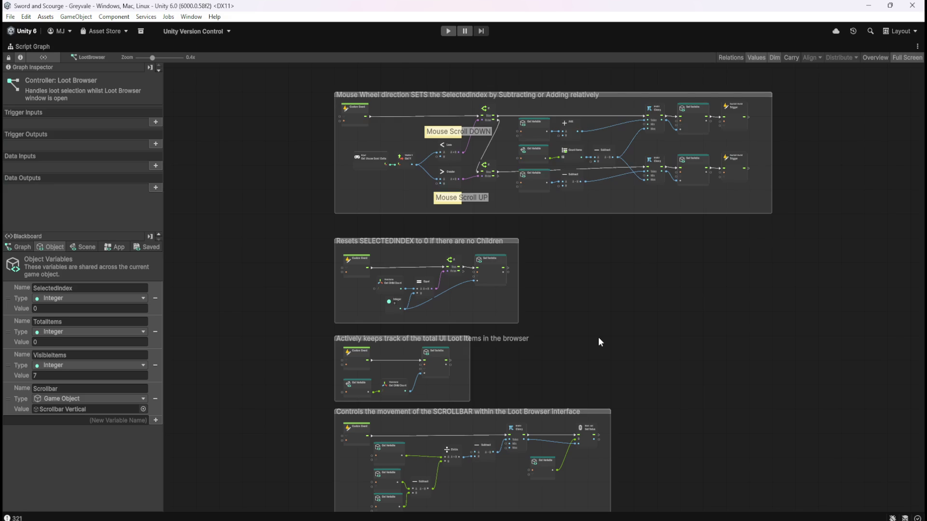
{"action": "key", "text": "shift+space"}
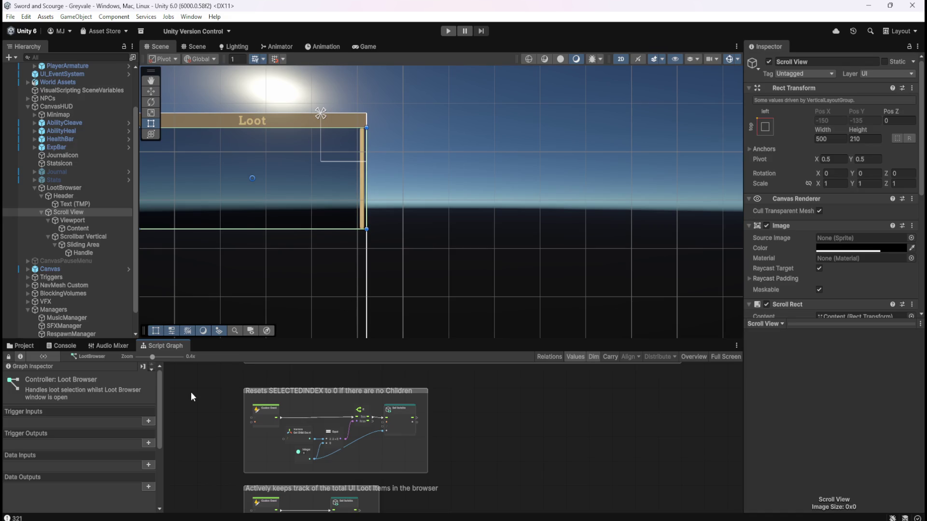
{"action": "mouse_move", "coordinate": [292, 265]}
{"action": "left_mouse_down"}
{"action": "mouse_move", "coordinate": [525, 265]}
{"action": "mouse_move", "coordinate": [595, 227]}
{"action": "left_mouse_up"}
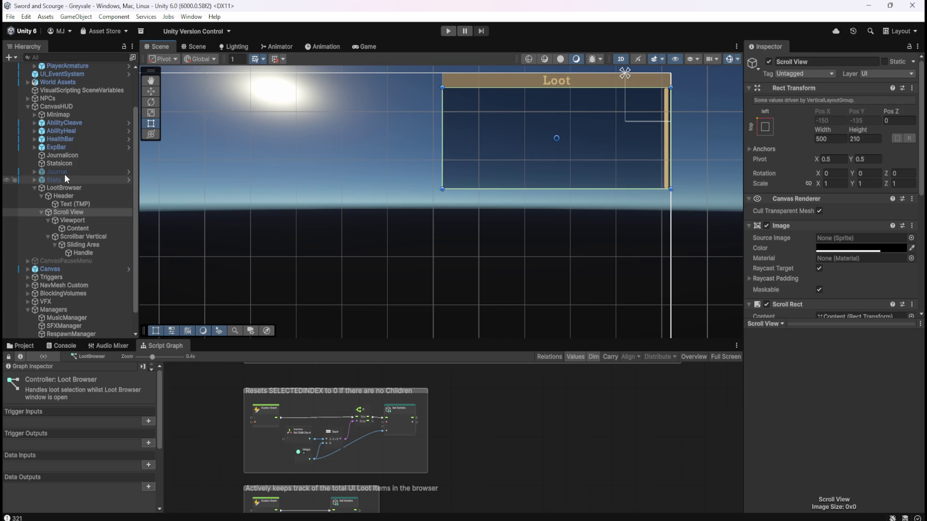
{"action": "left_click", "coordinate": [35, 187]}
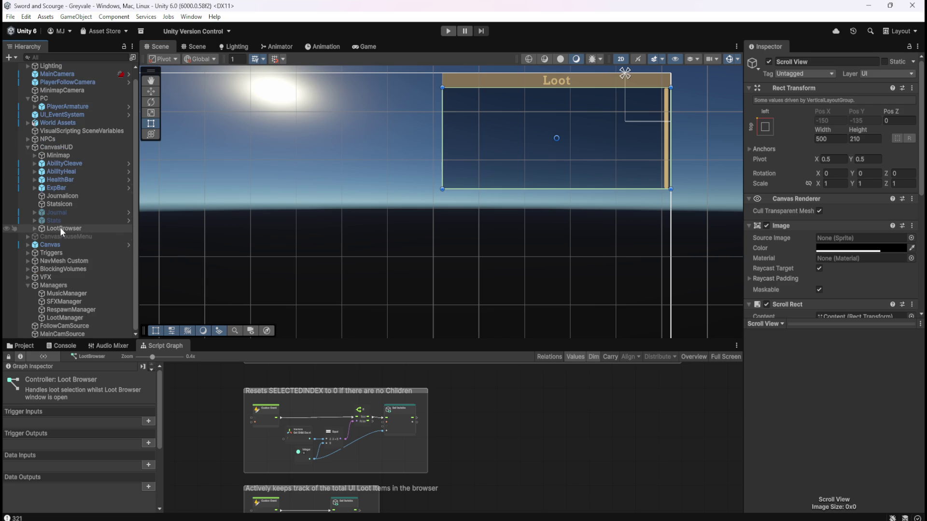
{"action": "scroll", "coordinate": [632, 247], "scroll_direction": "down", "scroll_amount": 4}
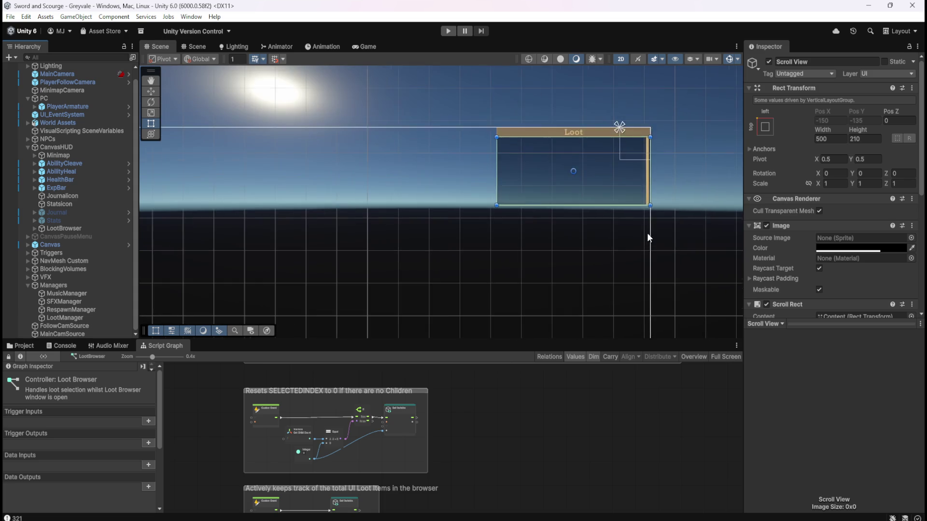
{"action": "scroll", "coordinate": [612, 112], "scroll_direction": "down", "scroll_amount": 5}
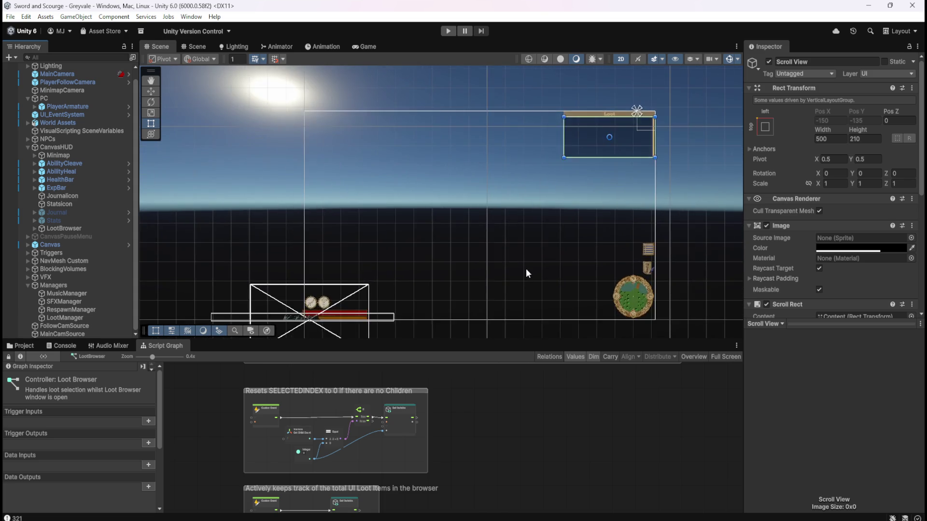
{"action": "scroll", "coordinate": [525, 268], "scroll_direction": "up", "scroll_amount": 4}
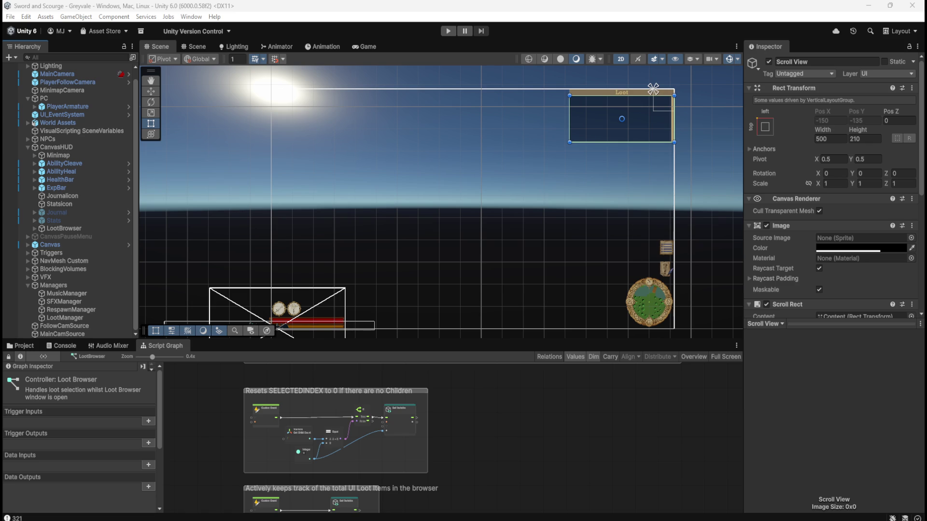
{"action": "left_click", "coordinate": [33, 345]}
- Open the Bone Stack prefab's script graph from Assets/Prefabs/Loot and maximize it
{"action": "left_click", "coordinate": [143, 367]}
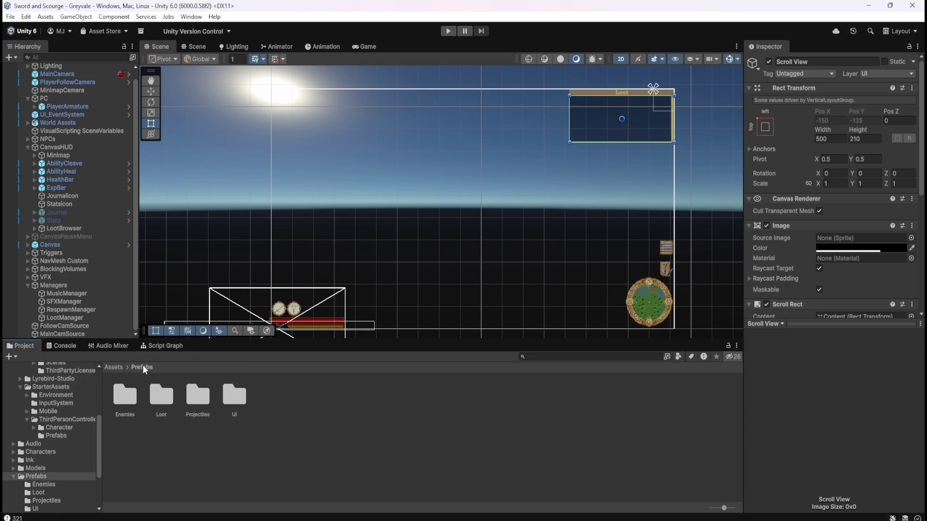
{"action": "double_click", "coordinate": [169, 400]}
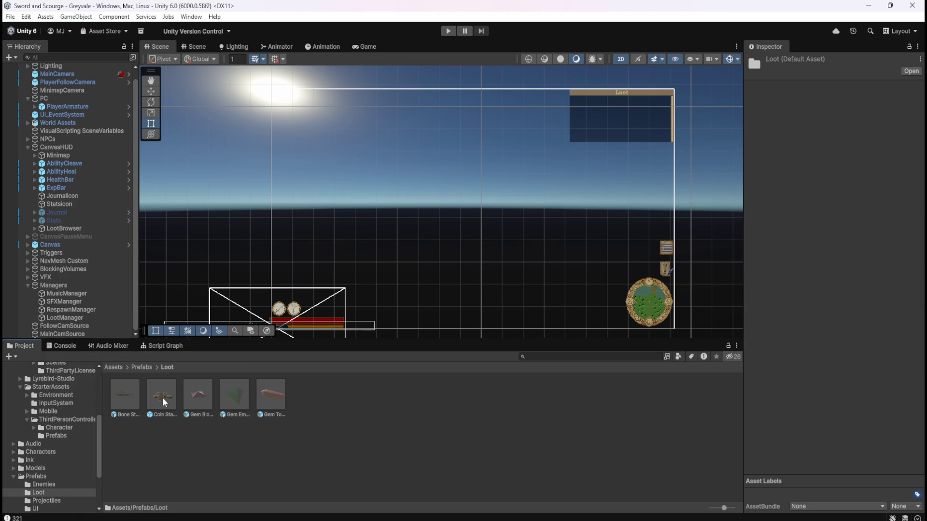
{"action": "left_click", "coordinate": [135, 399]}
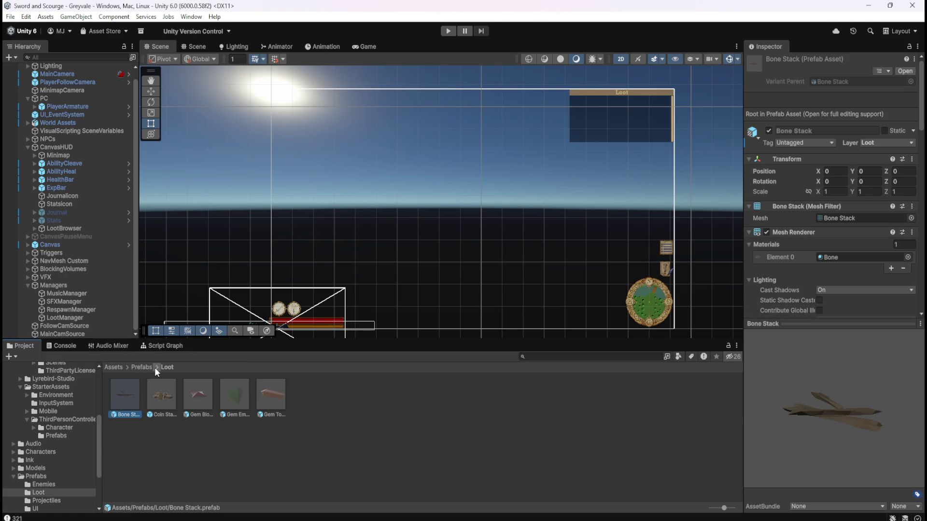
{"action": "left_click", "coordinate": [168, 345]}
{"action": "key", "text": "shift+space"}
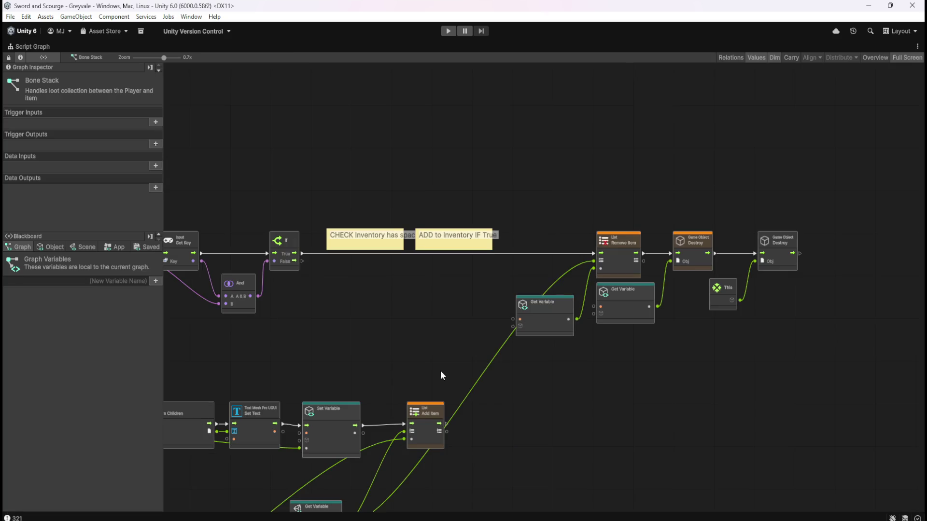
- Select and review the two inventory sticky notes, then restore the docked layout
{"action": "scroll", "coordinate": [405, 361], "scroll_direction": "left", "scroll_amount": 5}
{"action": "left_click_drag", "start_coordinate": [489, 174], "coordinate": [683, 254]}
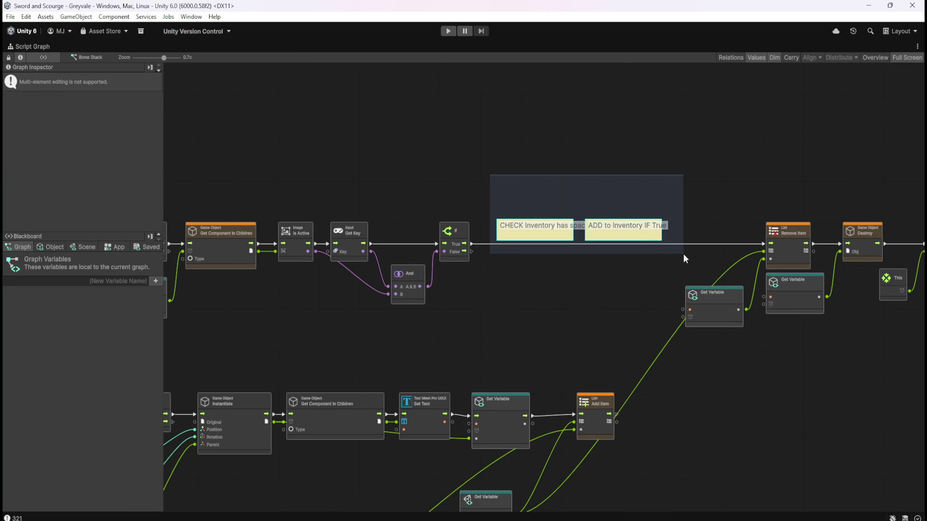
{"action": "left_click_drag", "start_coordinate": [683, 255], "coordinate": [683, 260]}
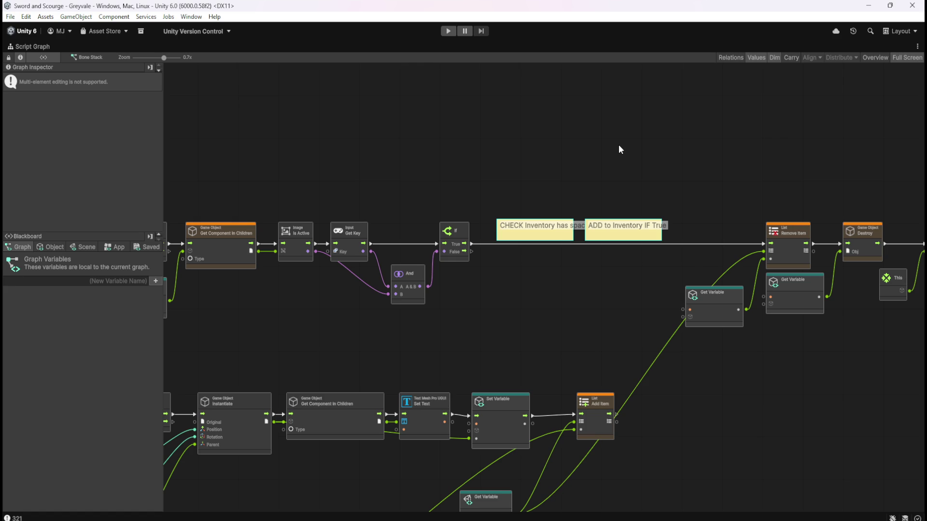
{"action": "left_click", "coordinate": [603, 159]}
{"action": "key", "text": "shift+space"}
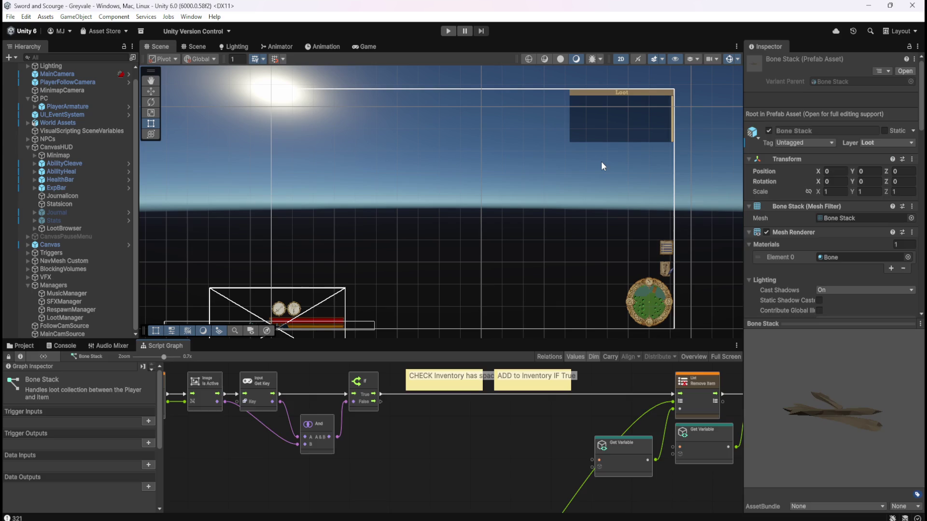
{"action": "scroll", "coordinate": [702, 84], "scroll_direction": "up", "scroll_amount": 5}
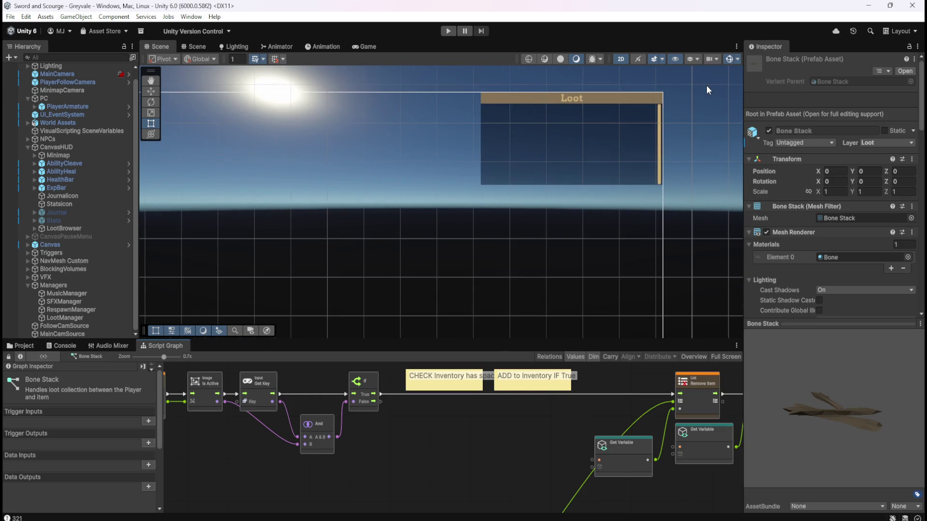
{"action": "scroll", "coordinate": [613, 133], "scroll_direction": "up", "scroll_amount": 3}
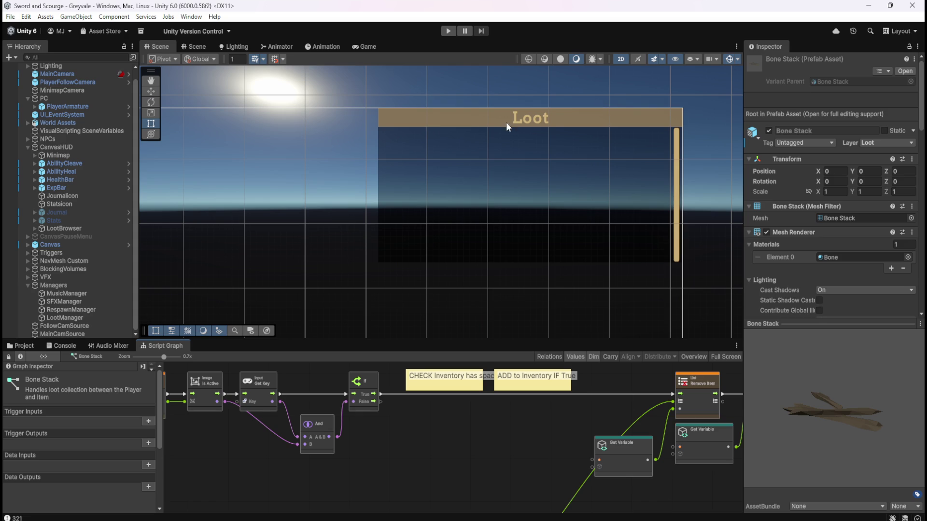
{"action": "scroll", "coordinate": [676, 116], "scroll_direction": "down", "scroll_amount": 5}
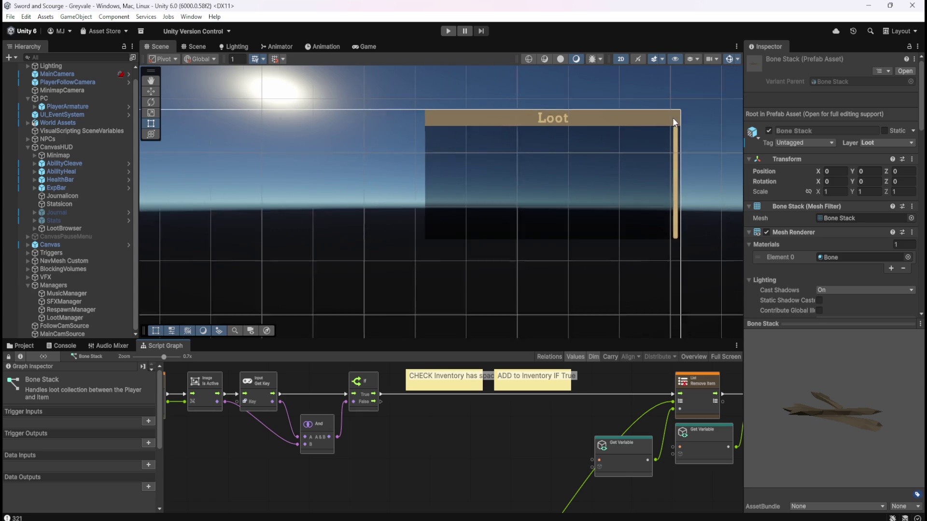
{"action": "scroll", "coordinate": [679, 114], "scroll_direction": "down", "scroll_amount": 4}
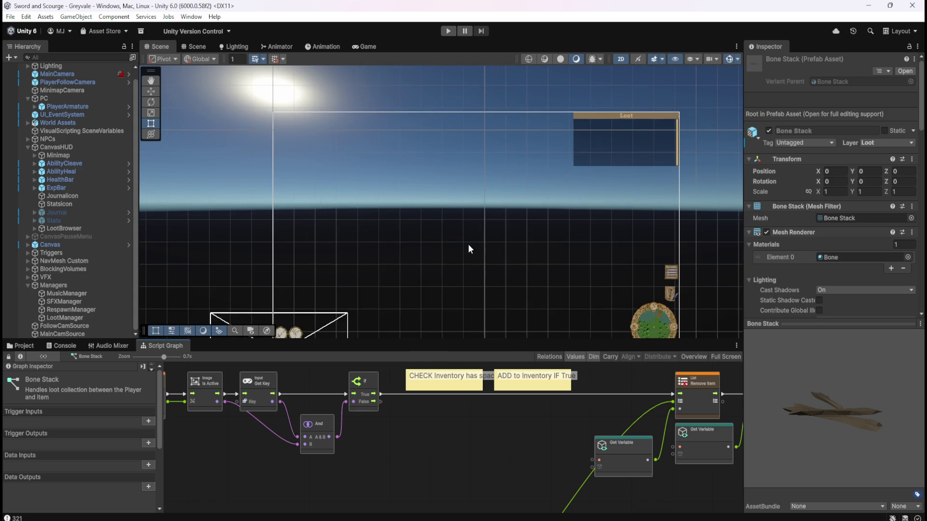
{"action": "scroll", "coordinate": [460, 257], "scroll_direction": "down", "scroll_amount": 1}
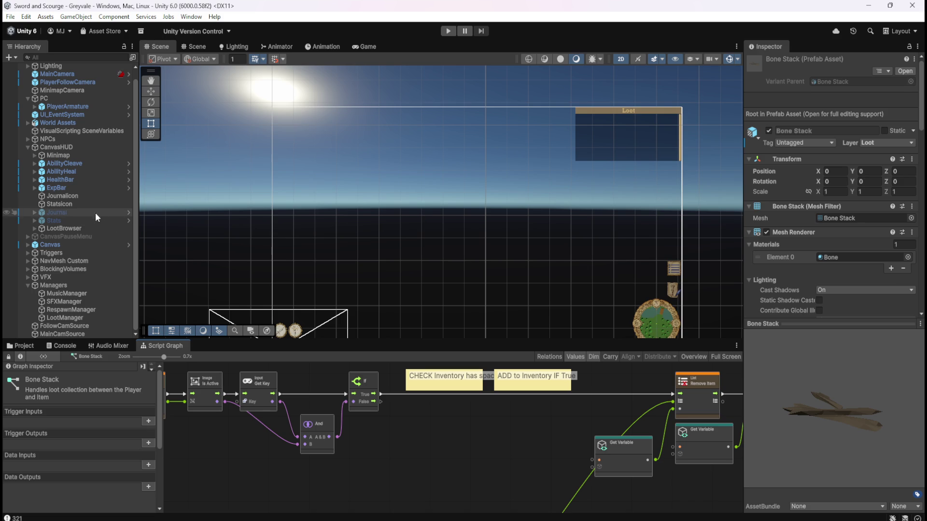
{"action": "left_click", "coordinate": [27, 213]}
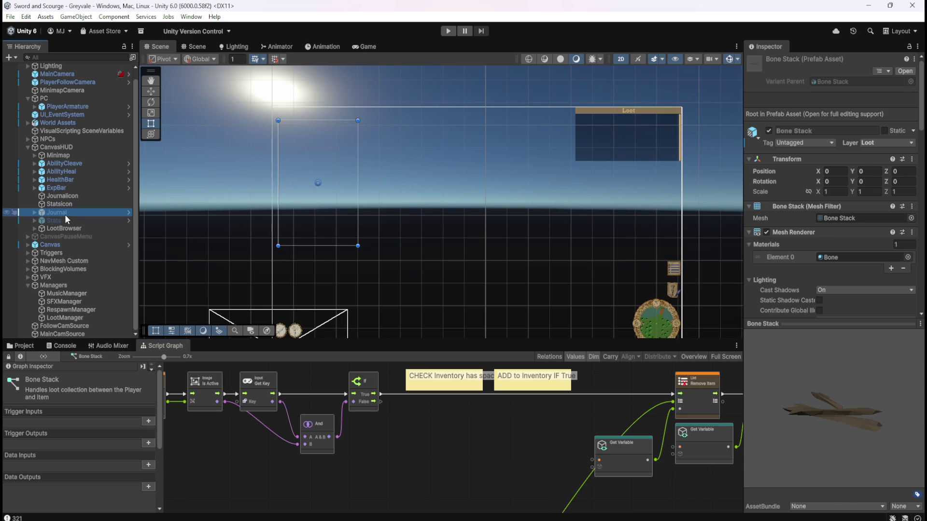
{"action": "left_click", "coordinate": [769, 62]}
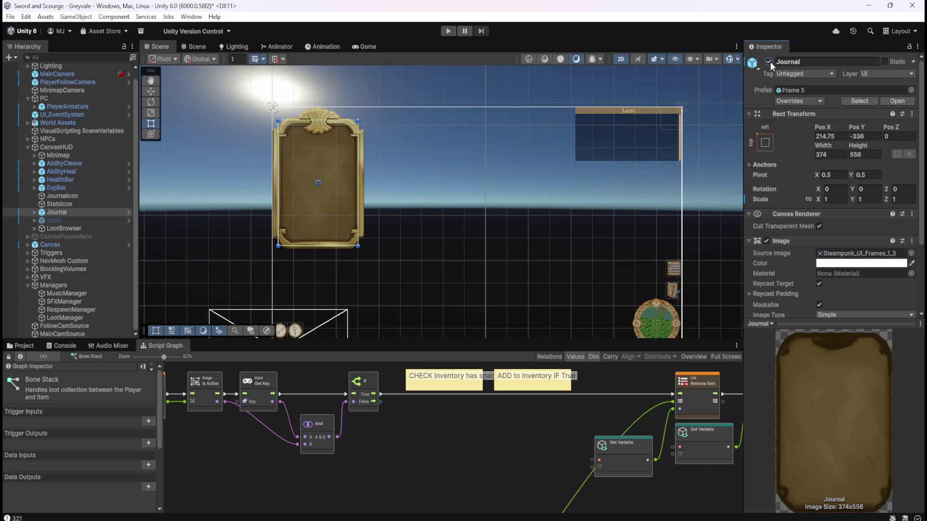
{"action": "left_click", "coordinate": [768, 62]}
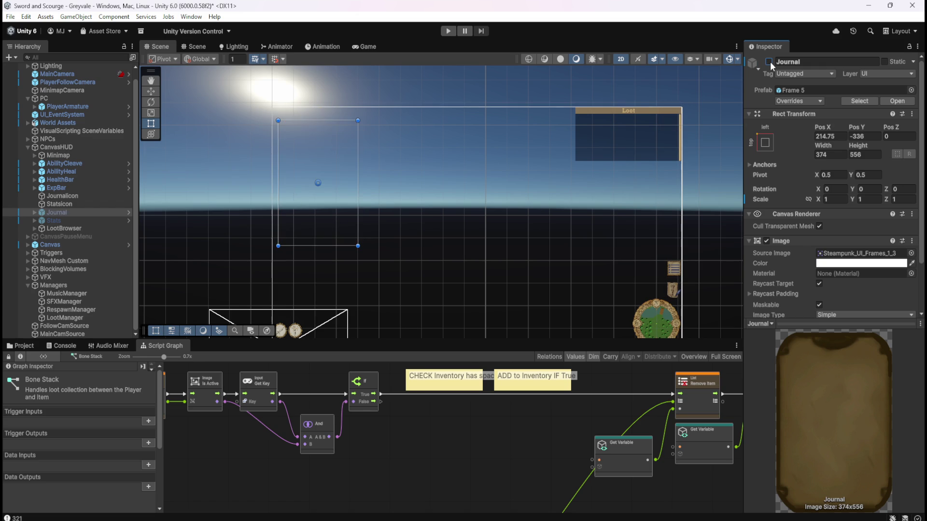
{"action": "left_click", "coordinate": [54, 220]}
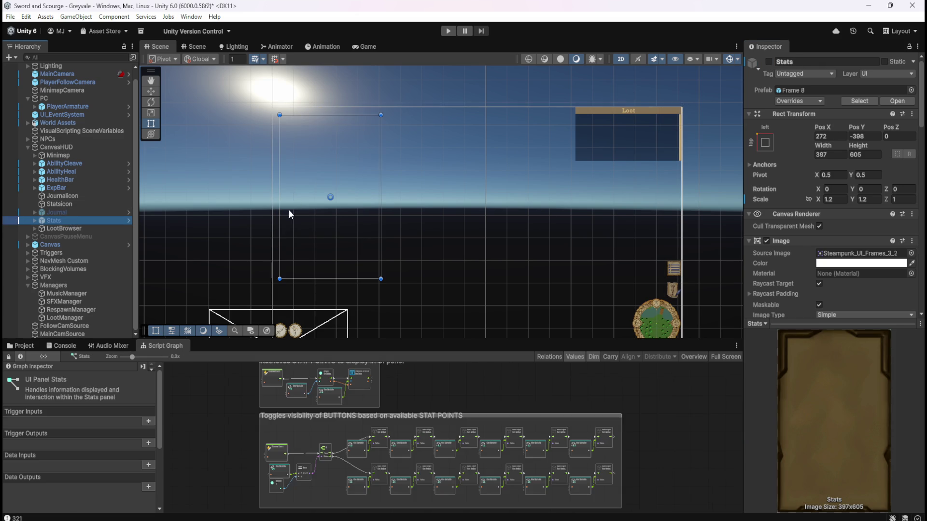
{"action": "left_click", "coordinate": [769, 61]}
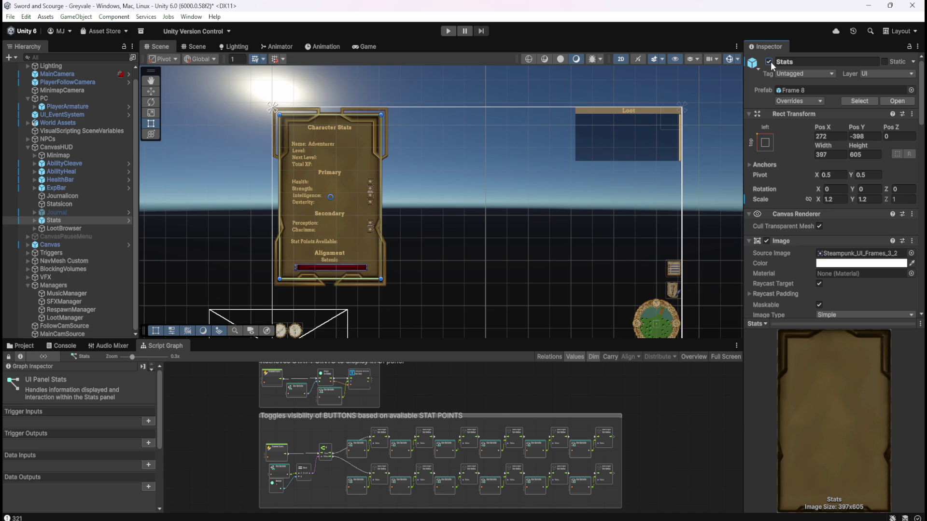
{"action": "left_click", "coordinate": [769, 62]}
{"action": "mouse_move", "coordinate": [497, 255]}
{"action": "left_mouse_down"}
{"action": "mouse_move", "coordinate": [510, 227]}
{"action": "mouse_move", "coordinate": [502, 221]}
{"action": "left_mouse_up"}
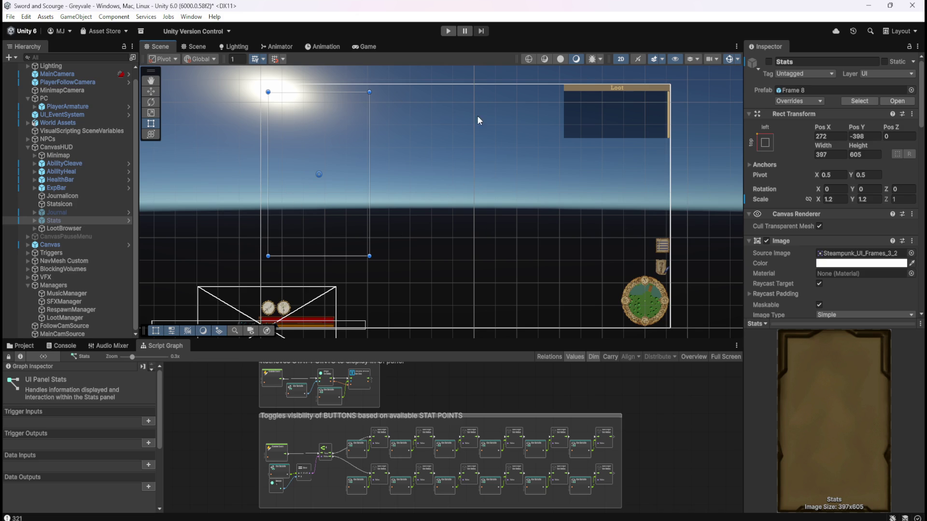
{"action": "left_click", "coordinate": [769, 62]}
{"action": "left_click", "coordinate": [769, 62]}
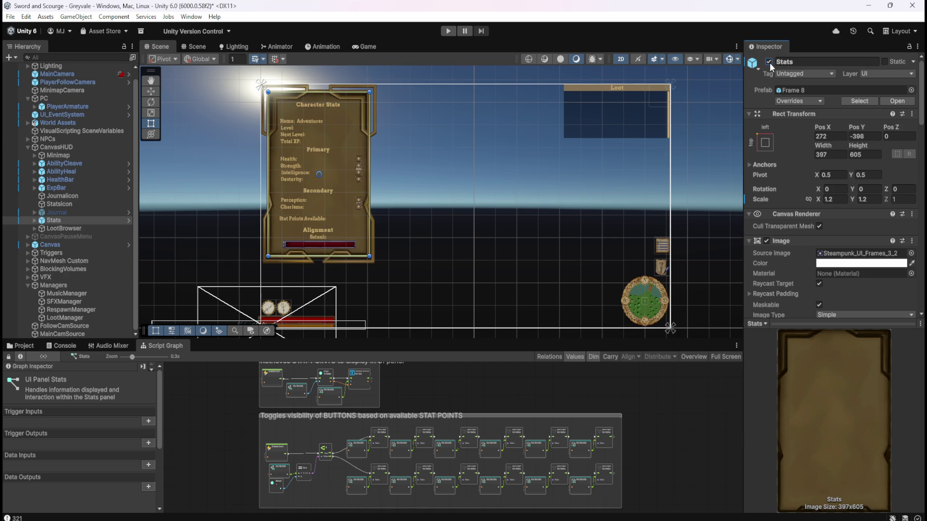
{"action": "left_click", "coordinate": [768, 62]}
{"action": "left_click", "coordinate": [77, 212]}
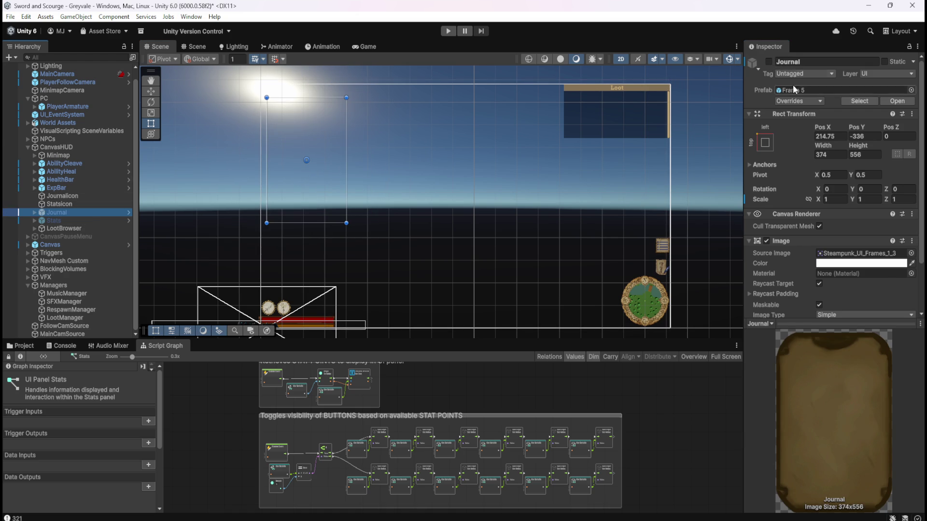
{"action": "left_click", "coordinate": [768, 62]}
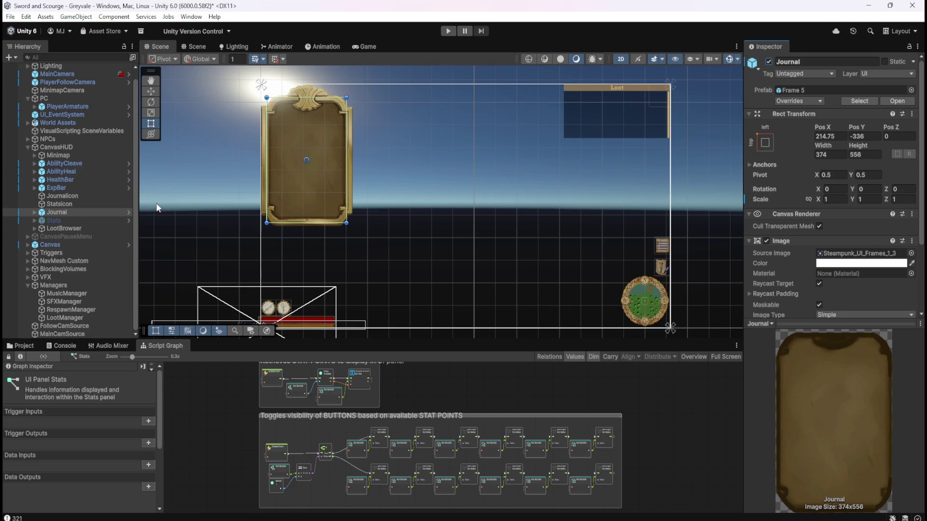
{"action": "left_click", "coordinate": [78, 220]}
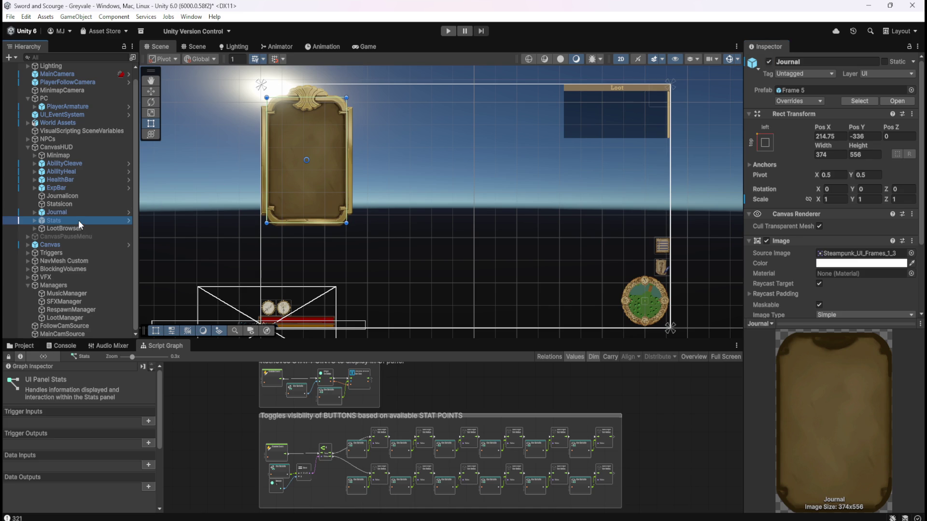
{"action": "left_click", "coordinate": [81, 214]}
{"action": "left_click", "coordinate": [80, 222]}
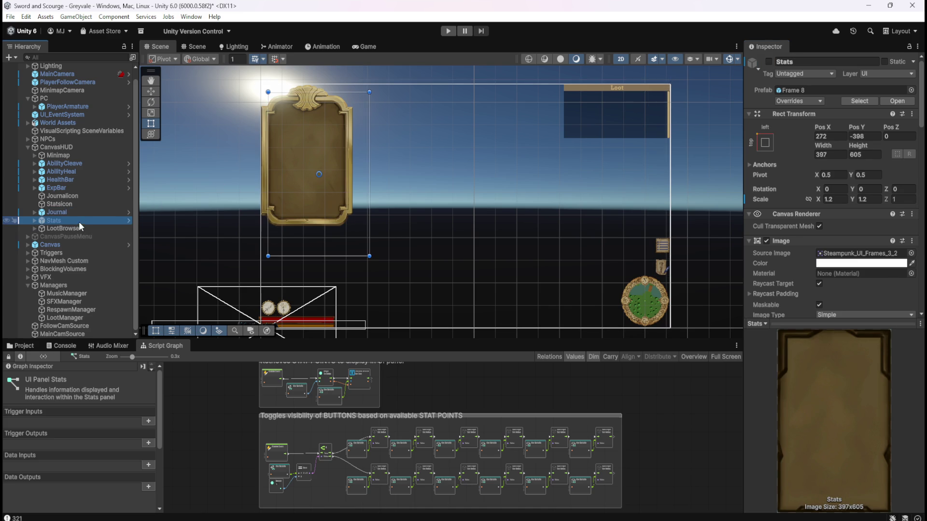
{"action": "left_click", "coordinate": [85, 213]}
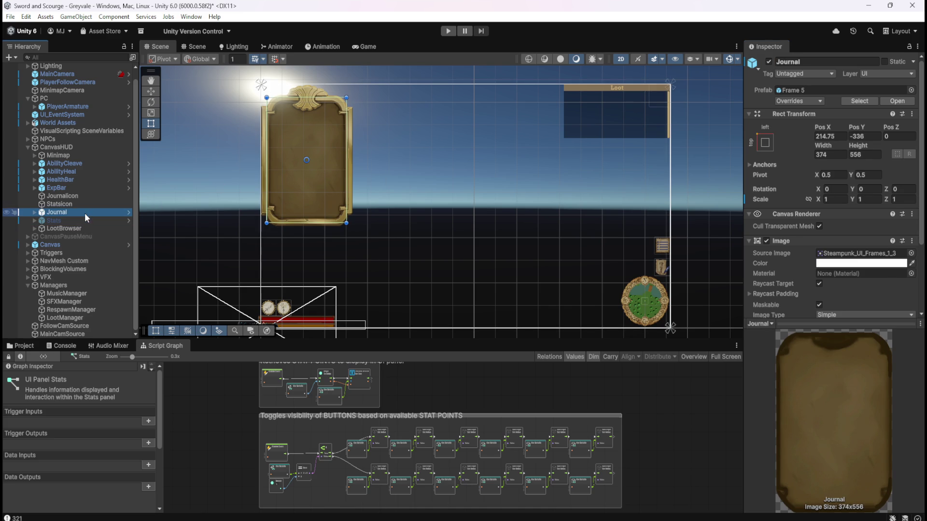
{"action": "left_click", "coordinate": [768, 62]}
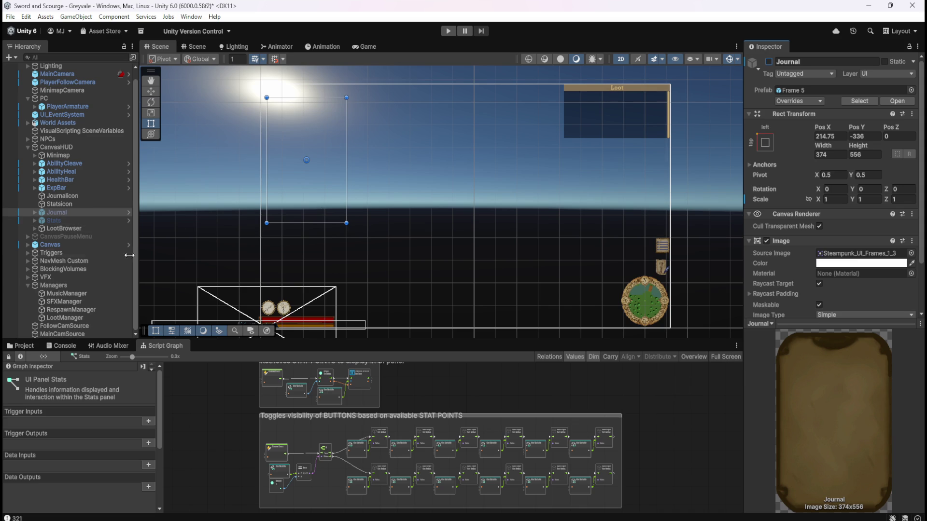
{"action": "left_click", "coordinate": [74, 219]}
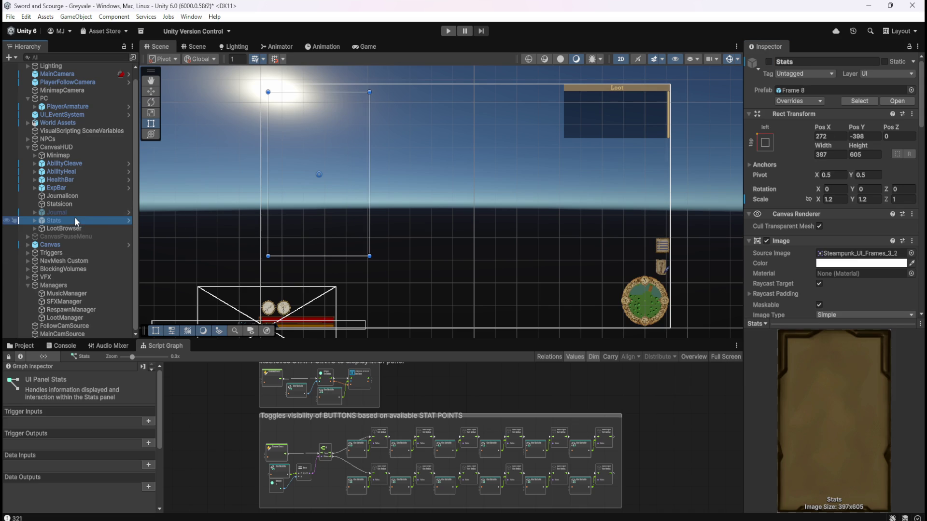
{"action": "left_click", "coordinate": [769, 62]}
{"action": "left_click", "coordinate": [769, 62]}
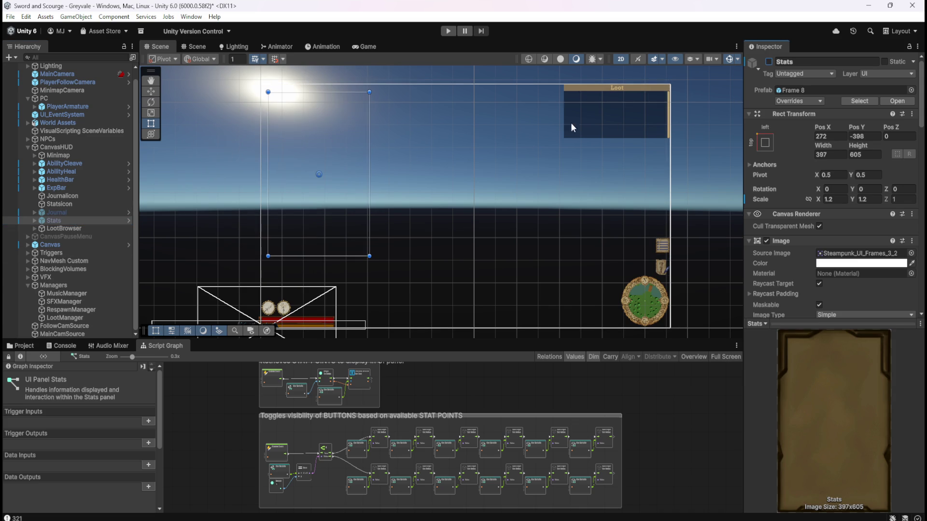